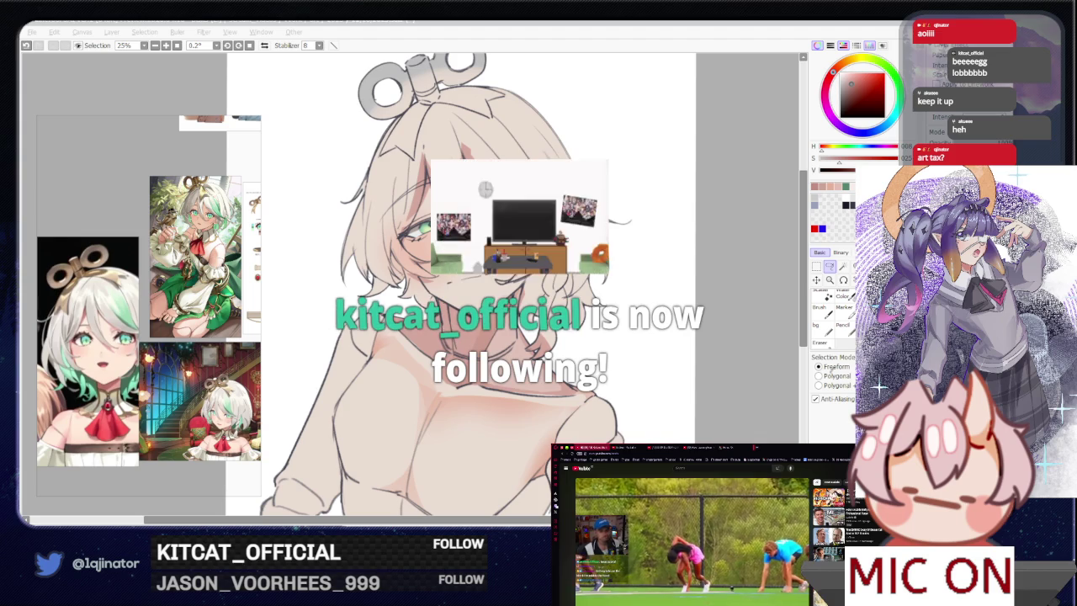
- Pan the canvas upward with the Hand tool to reveal the doll's torso and lower abdomen
left_click(729, 332)
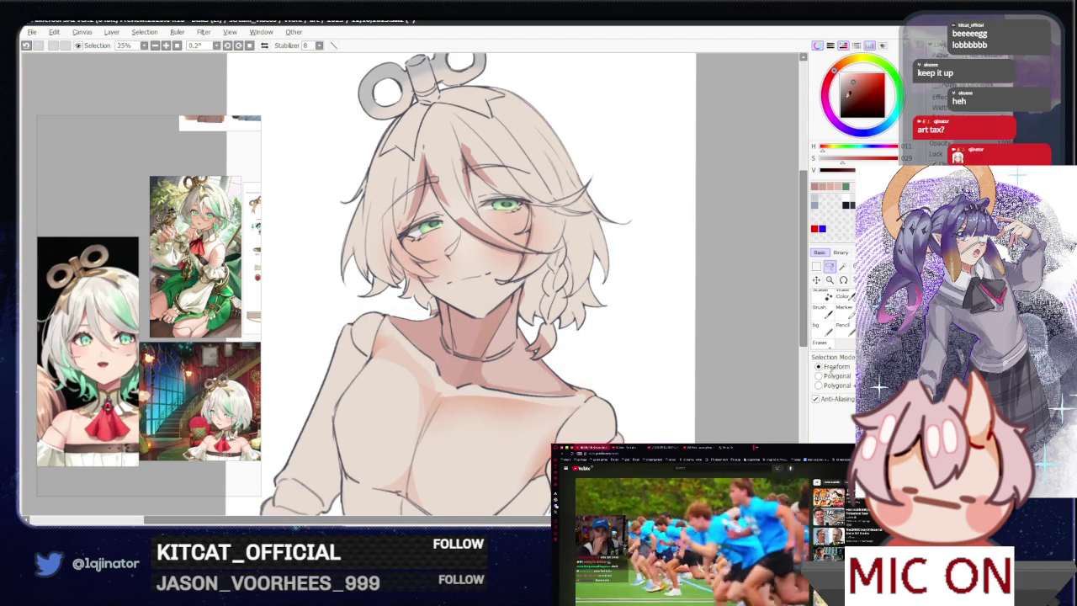
left_click(830, 265)
mouse_move(600, 425)
left_mouse_down()
mouse_move(591, 378)
mouse_move(547, 340)
left_mouse_up()
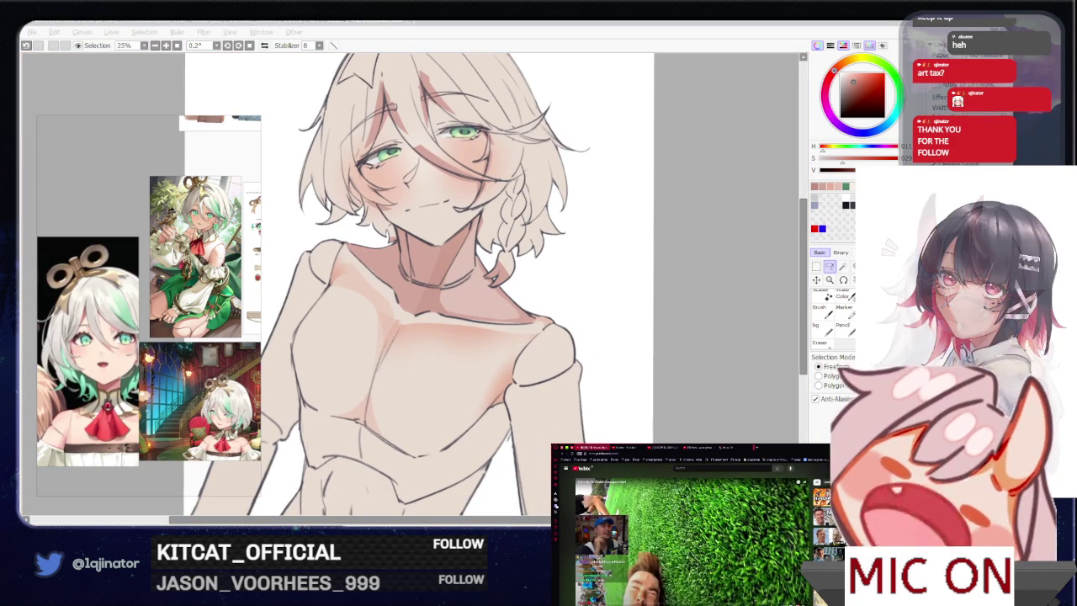
left_click(823, 293)
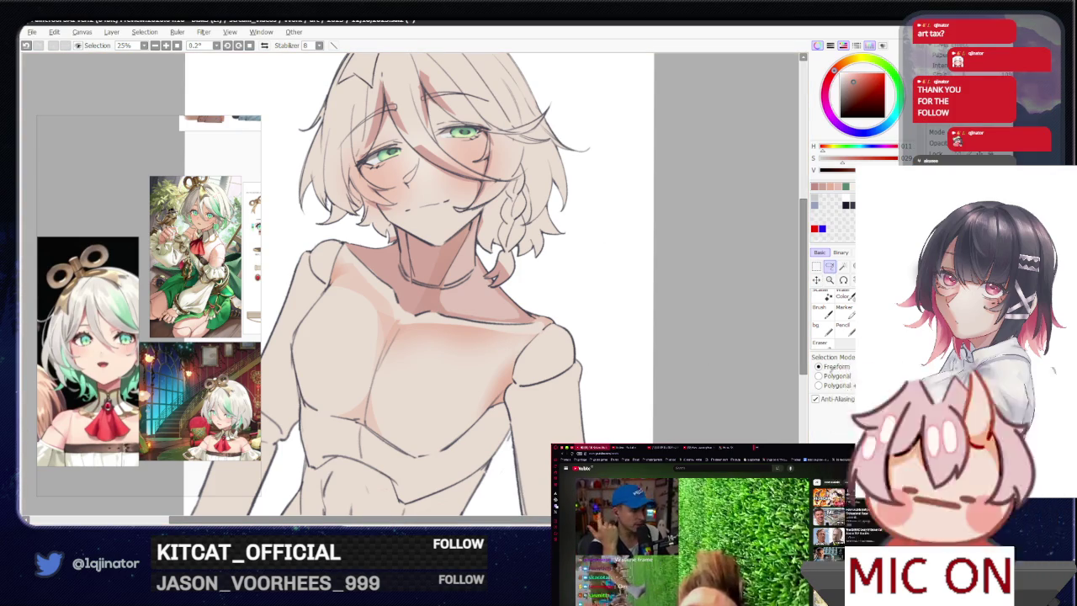
left_click_drag(588, 384, 553, 305)
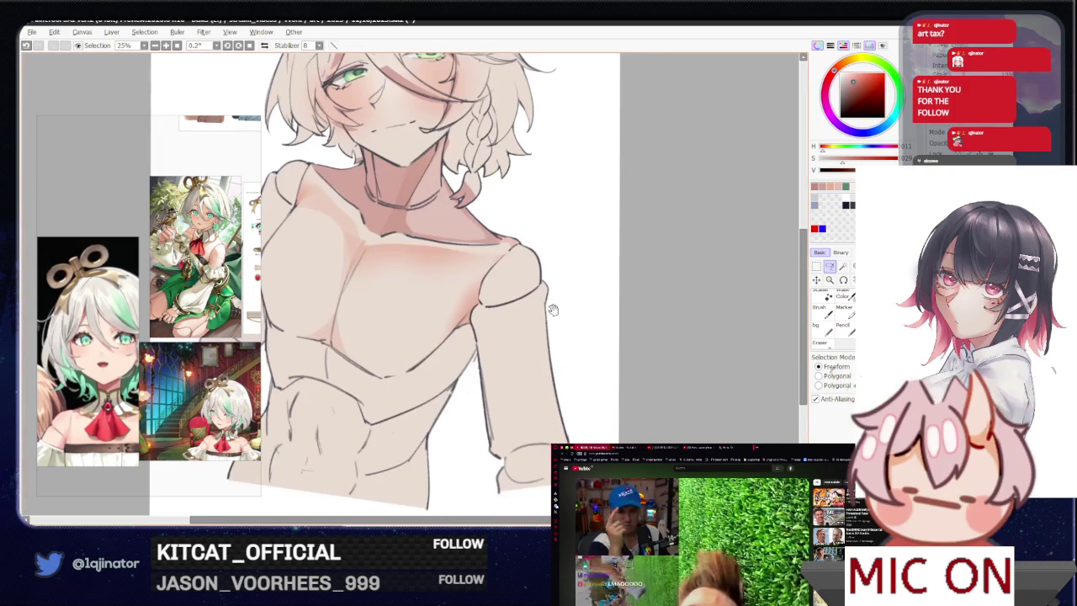
- Draw a dark outline stroke along the right arm's outer edge
left_click_drag(512, 359, 529, 367)
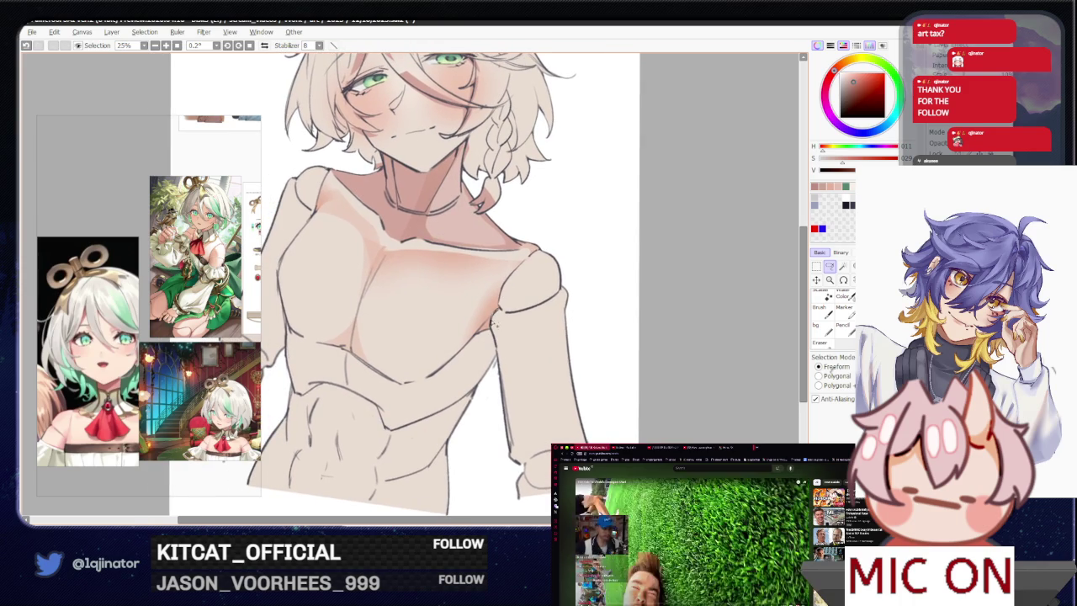
left_click_drag(500, 371, 507, 451)
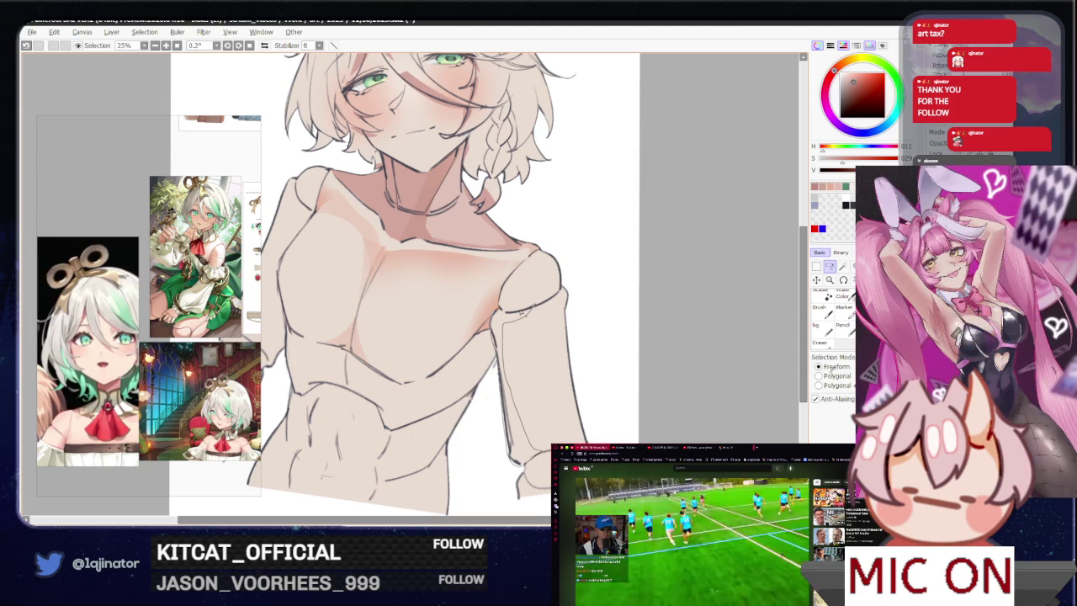
key("b")
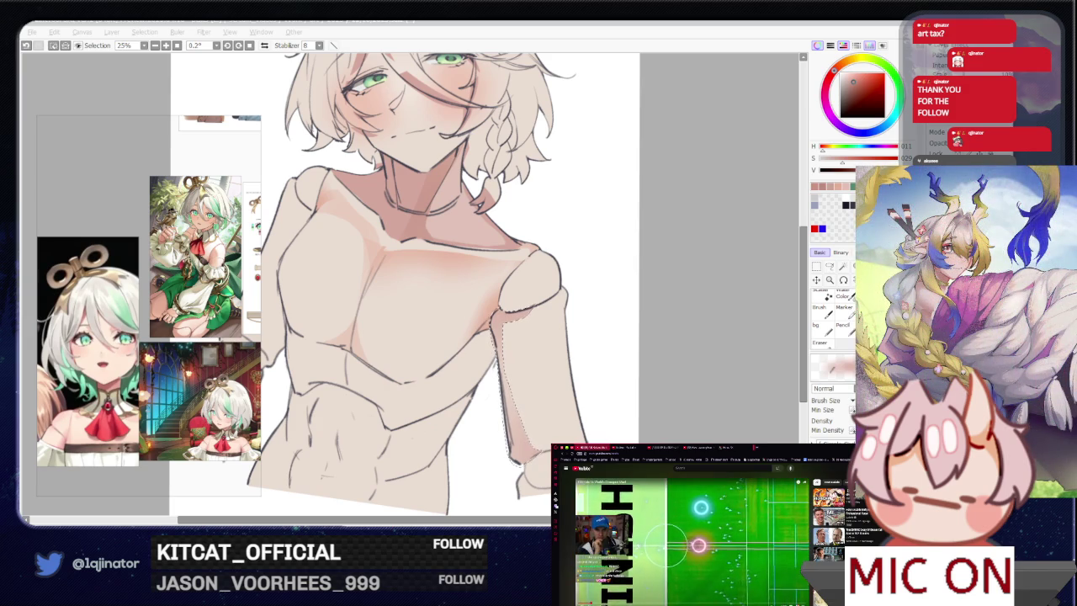
- Clear the selection, switch to the freehand lasso and reposition the view around the torso
left_click(697, 348)
key("ctrl+d")
key("l")
left_click_drag(688, 344, 538, 305)
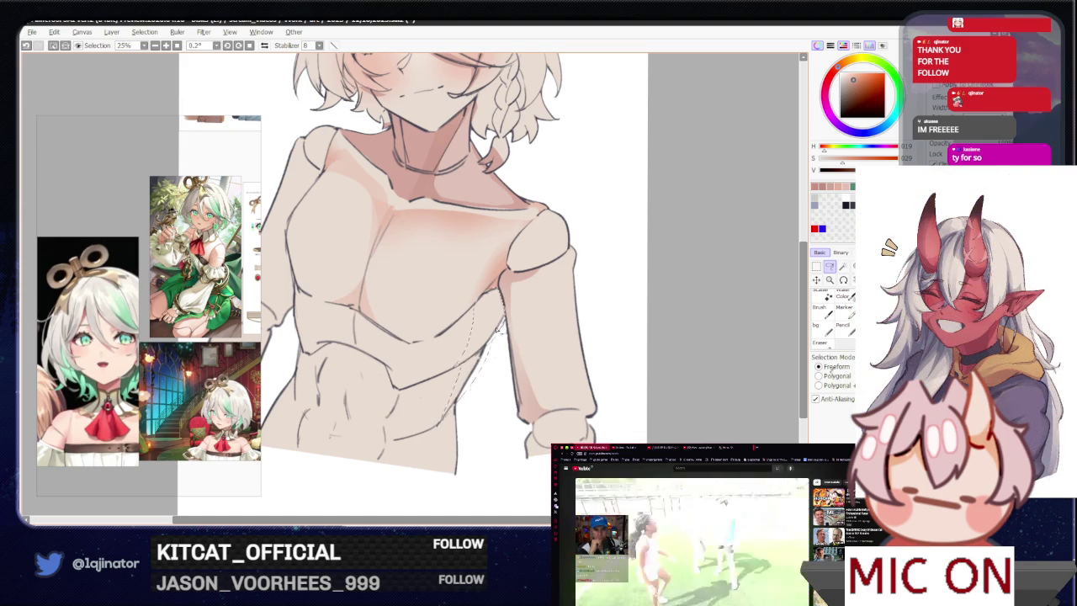
- Lasso and brush soft shading onto the lower torso, then switch to the browser's shared image
left_click_drag(443, 422, 481, 404)
key("b")
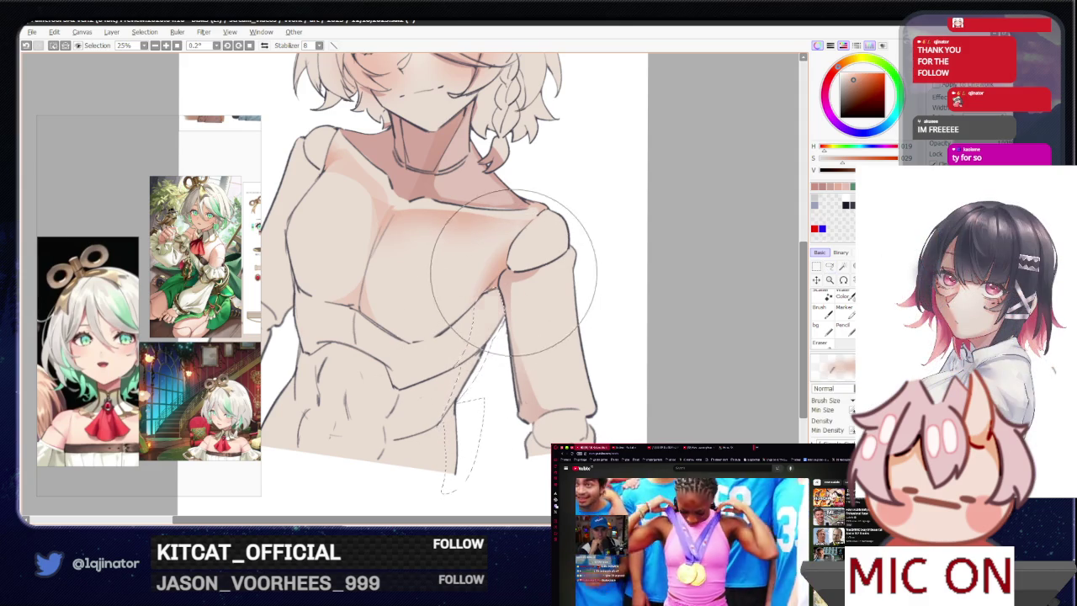
key("ctrl+d")
key("a")
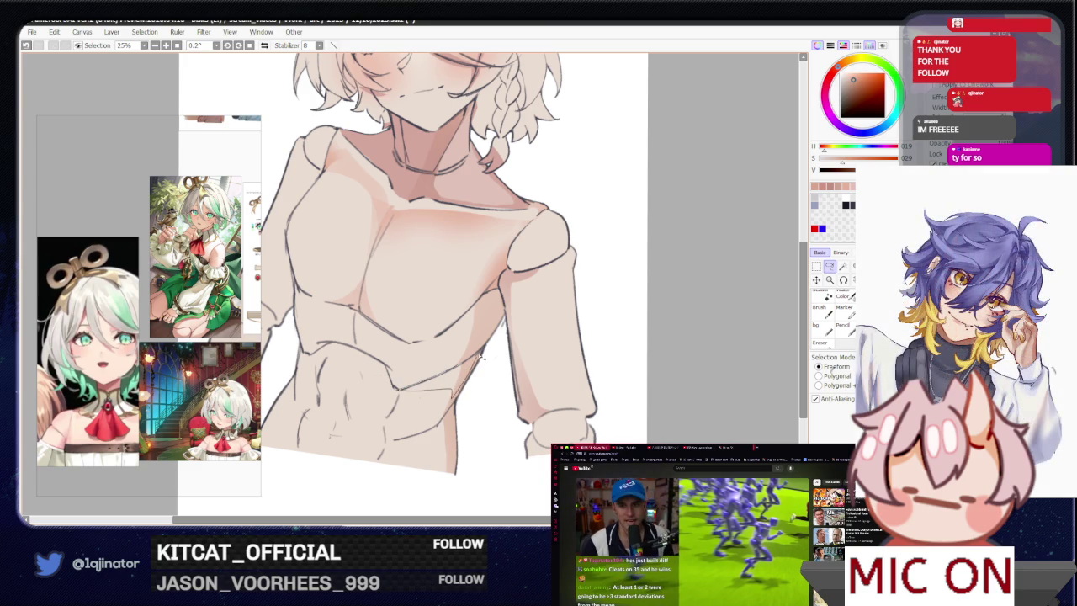
key("b")
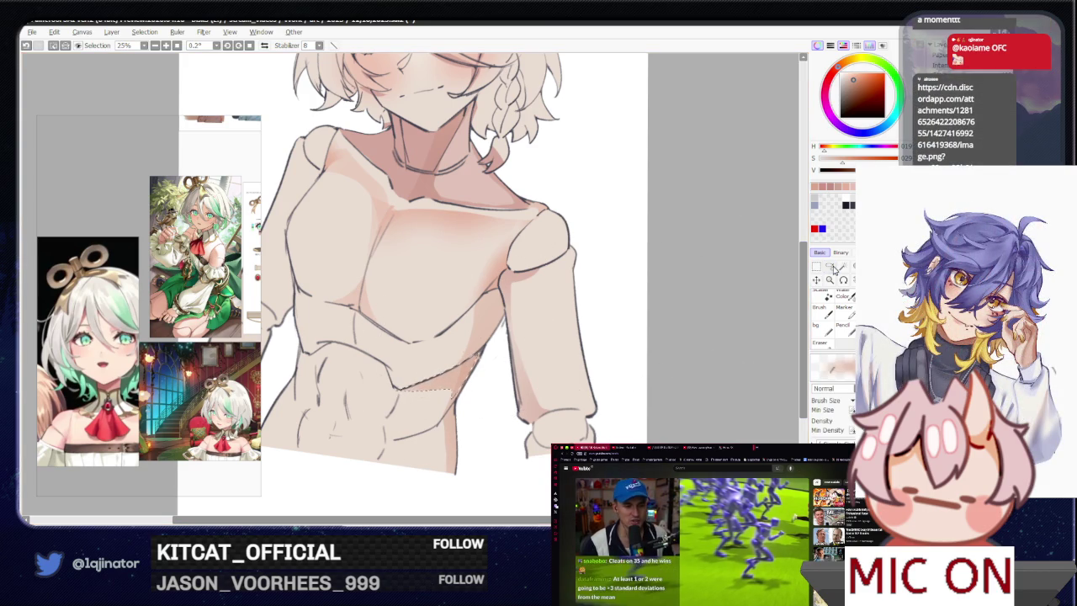
left_click(830, 267)
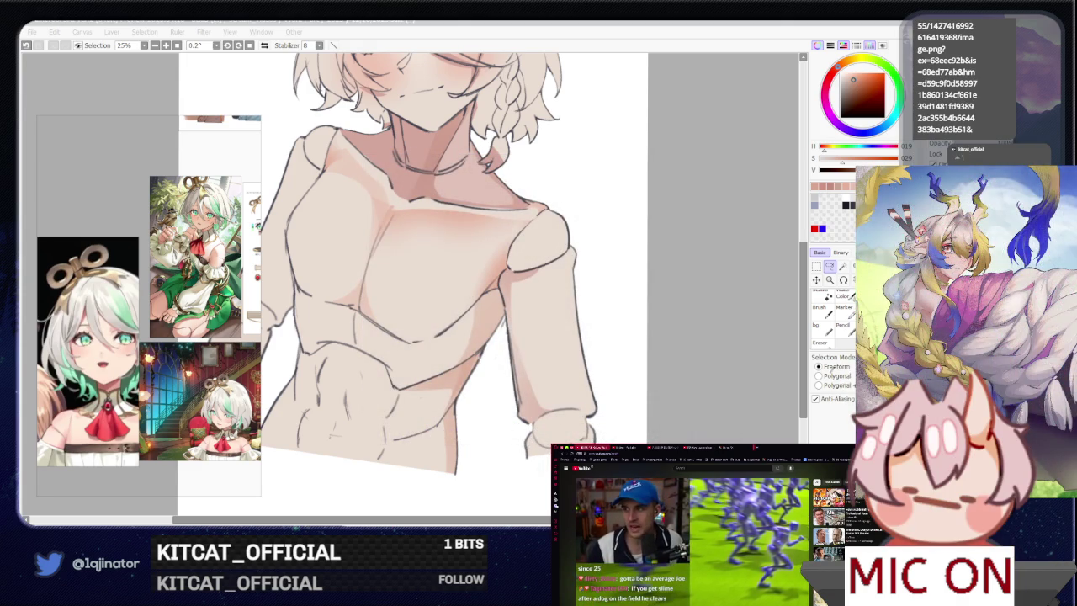
key("alt+Tab")
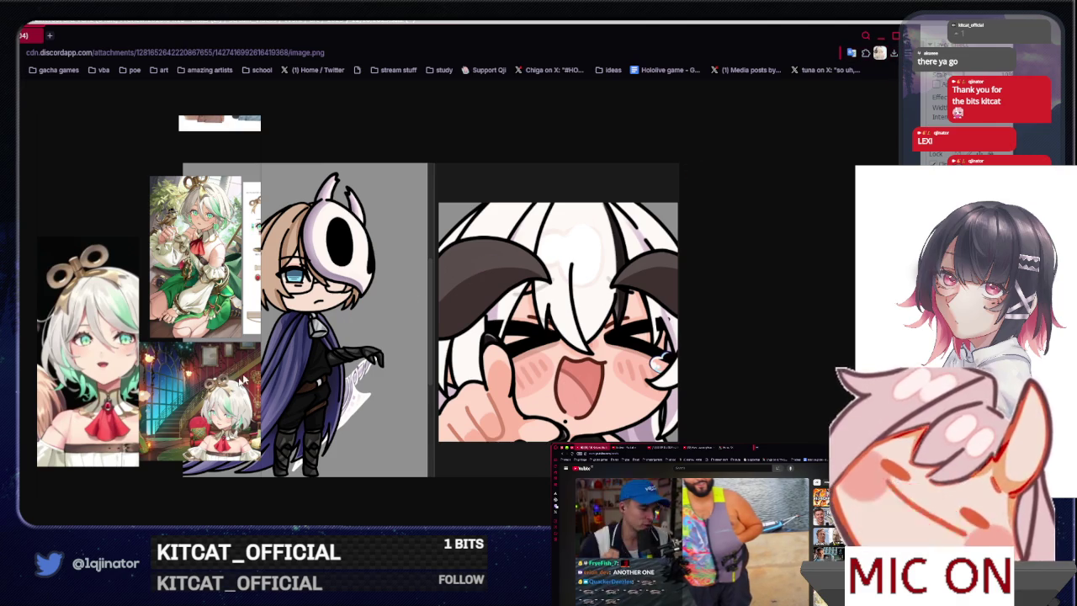
- Nudge the browser window showing the chibi character collage, then minimize it
left_click_drag(521, 42, 554, 39)
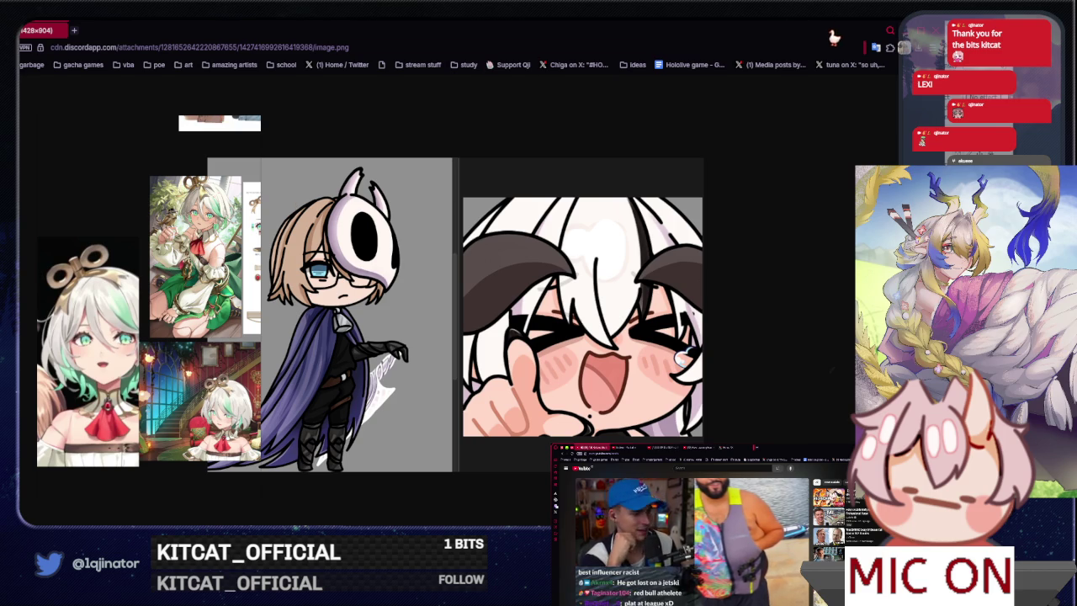
key("super+Down")
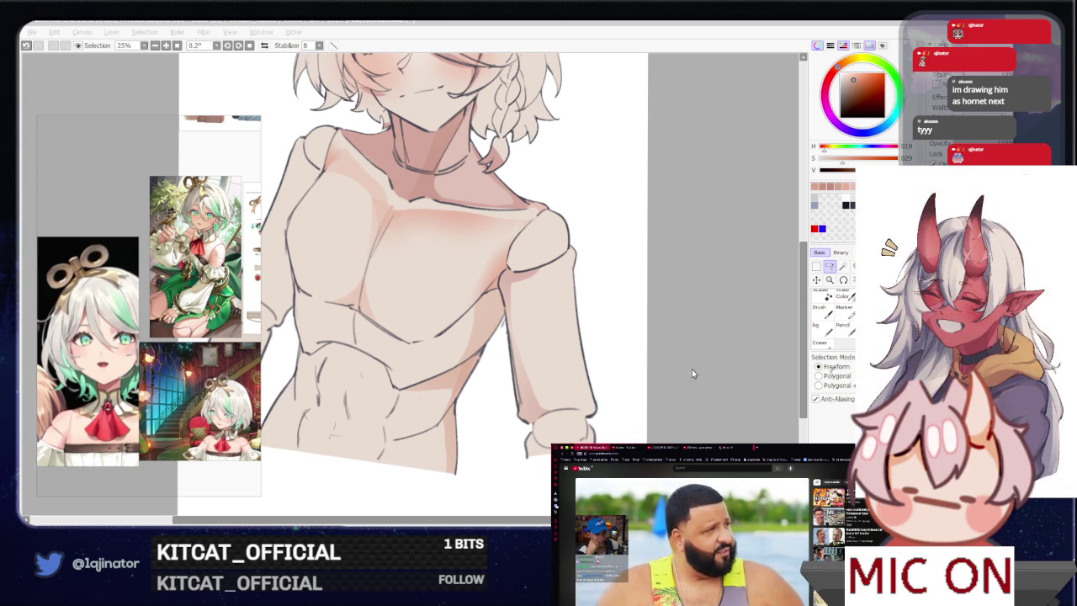
- Pick a slightly adjusted skin tone and paint faint shading along the inner upper arm
left_click(690, 397)
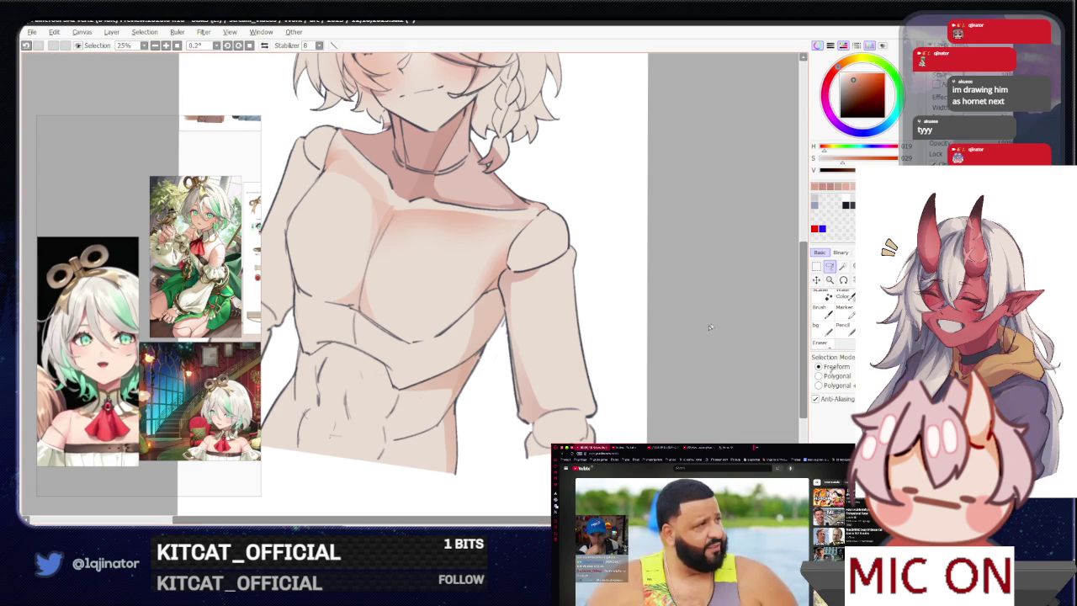
left_click(856, 79)
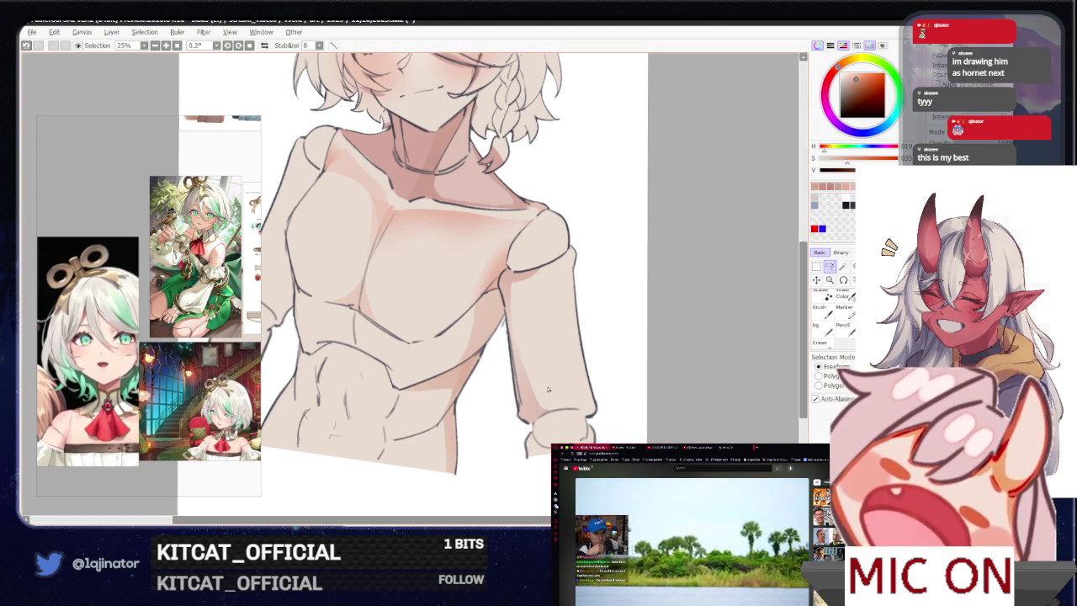
left_click_drag(642, 308, 620, 325)
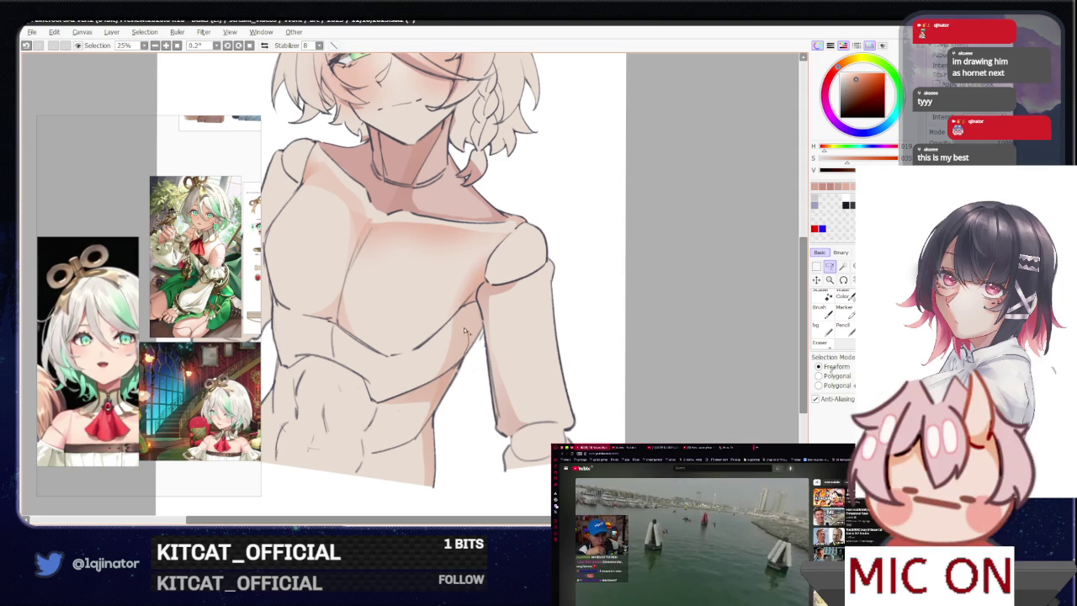
left_click_drag(466, 332, 455, 337)
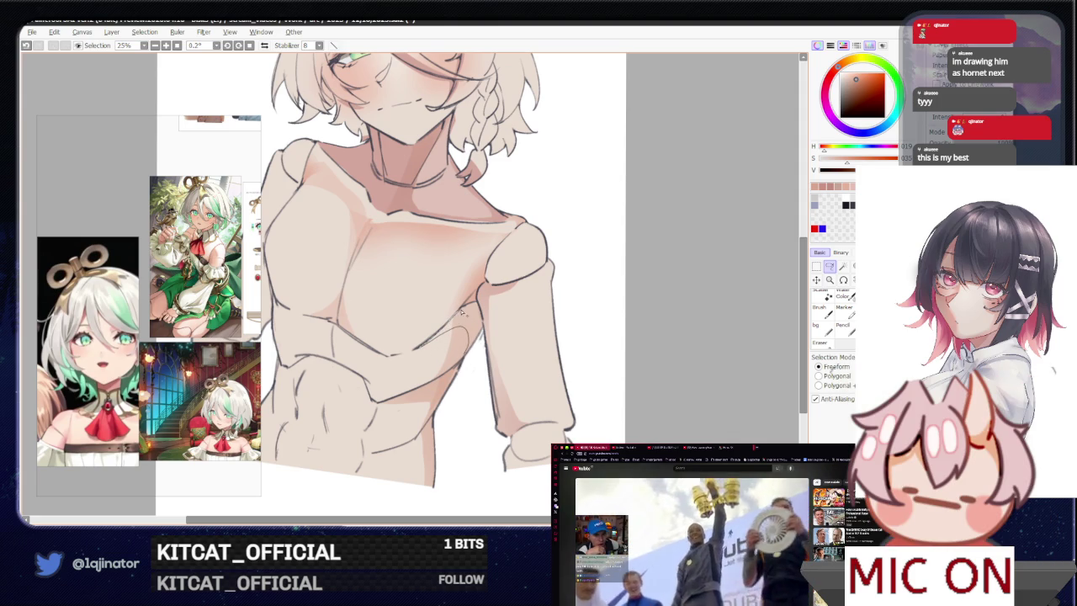
key("b")
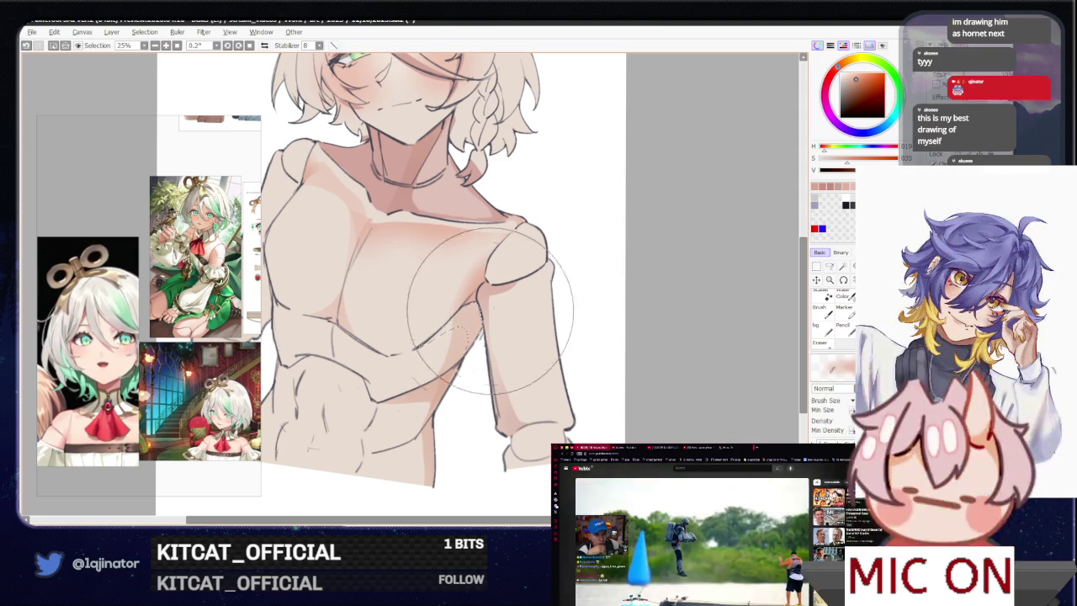
key("l")
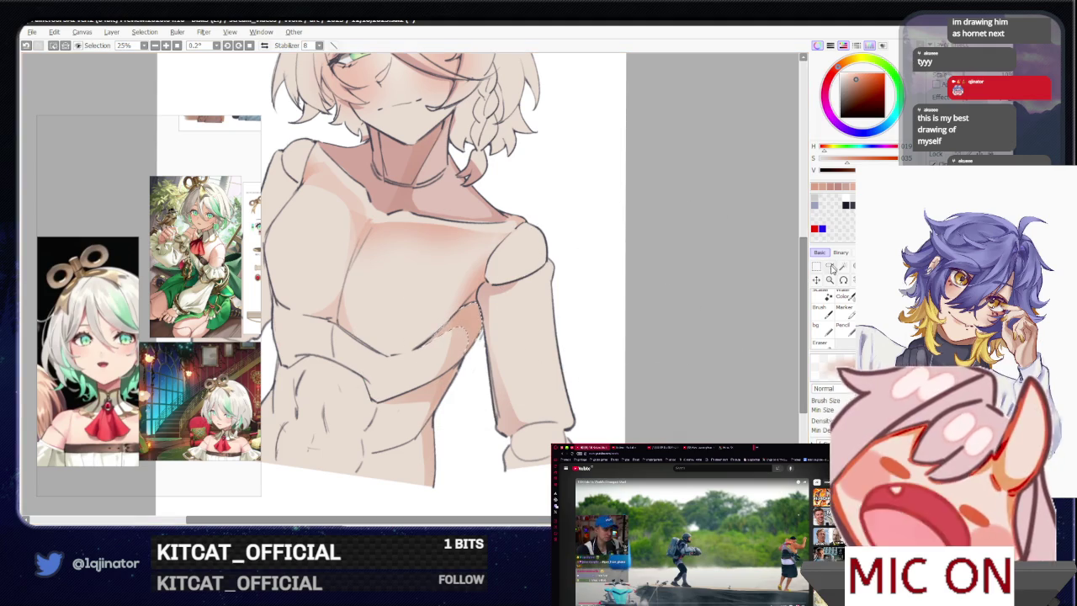
mouse_move(482, 408)
left_mouse_down()
mouse_move(521, 298)
mouse_move(479, 377)
mouse_move(497, 378)
left_mouse_up()
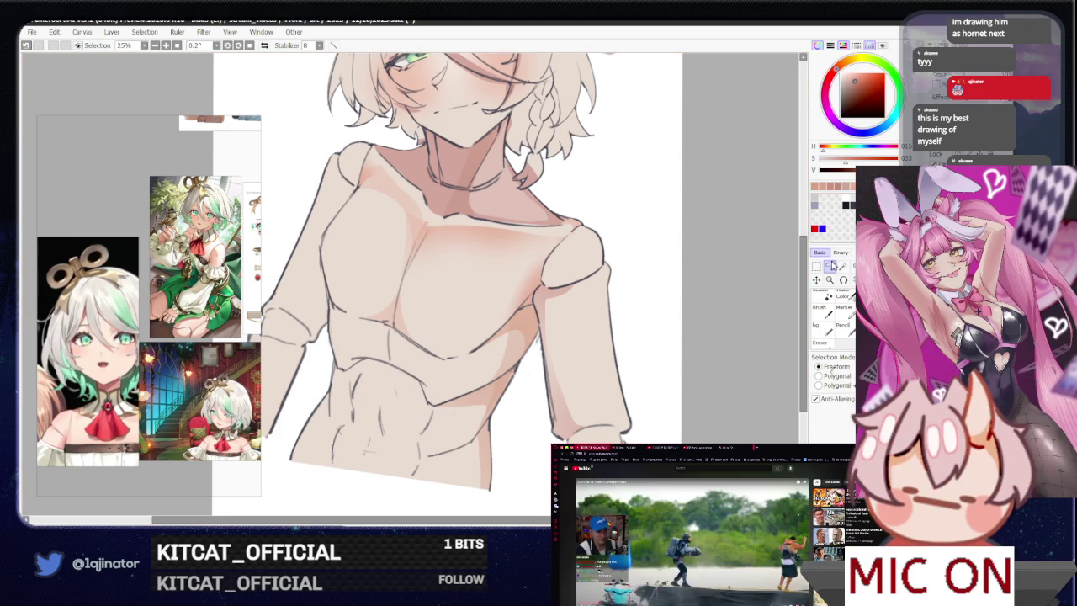
mouse_move(595, 322)
left_mouse_down()
mouse_move(665, 344)
mouse_move(473, 378)
left_mouse_up()
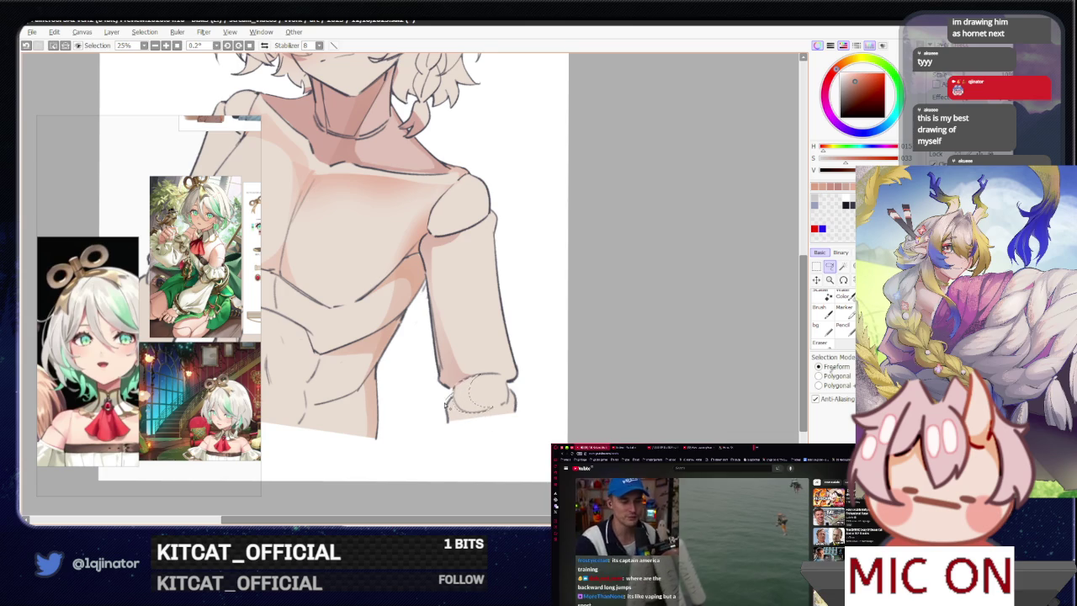
- Brush soft shading into the lassoed knuckle area, then pan back up toward the face
key("b")
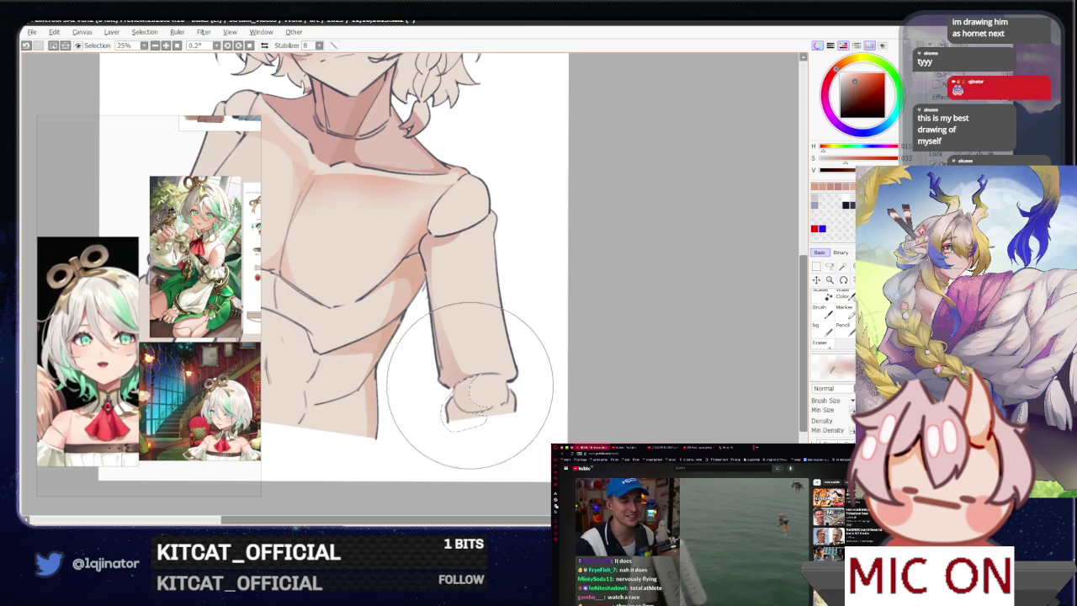
left_click_drag(468, 382, 484, 395)
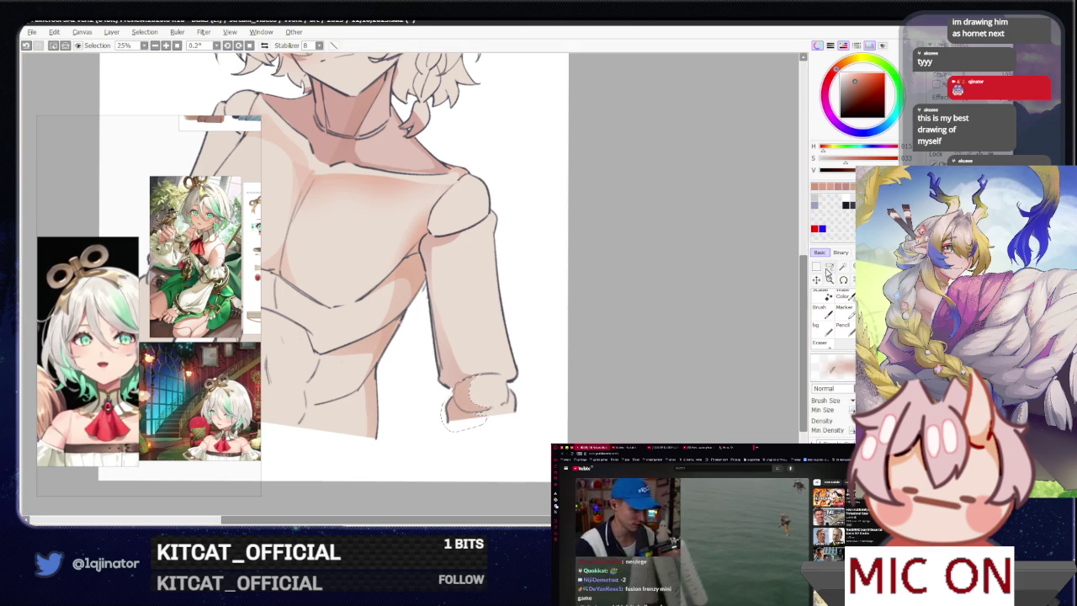
key("l")
scroll(605, 360, "up", 2)
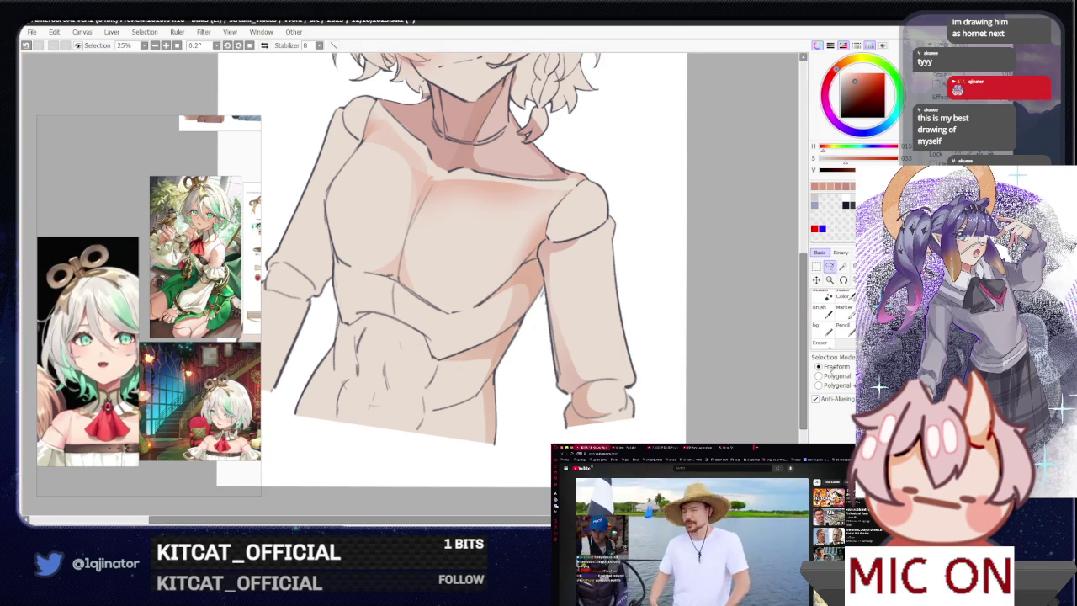
key("b")
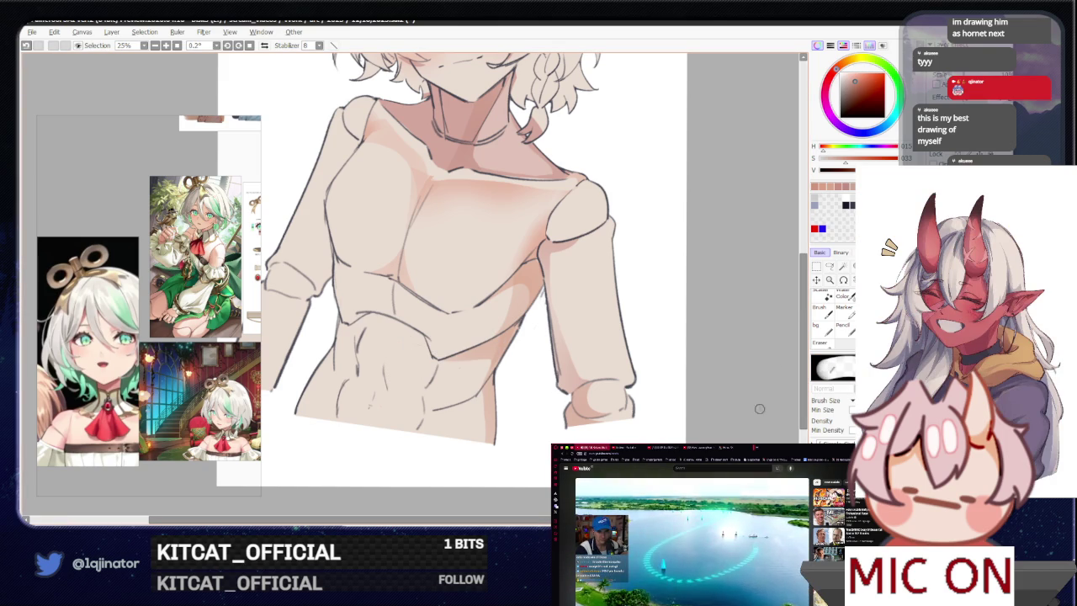
key("a")
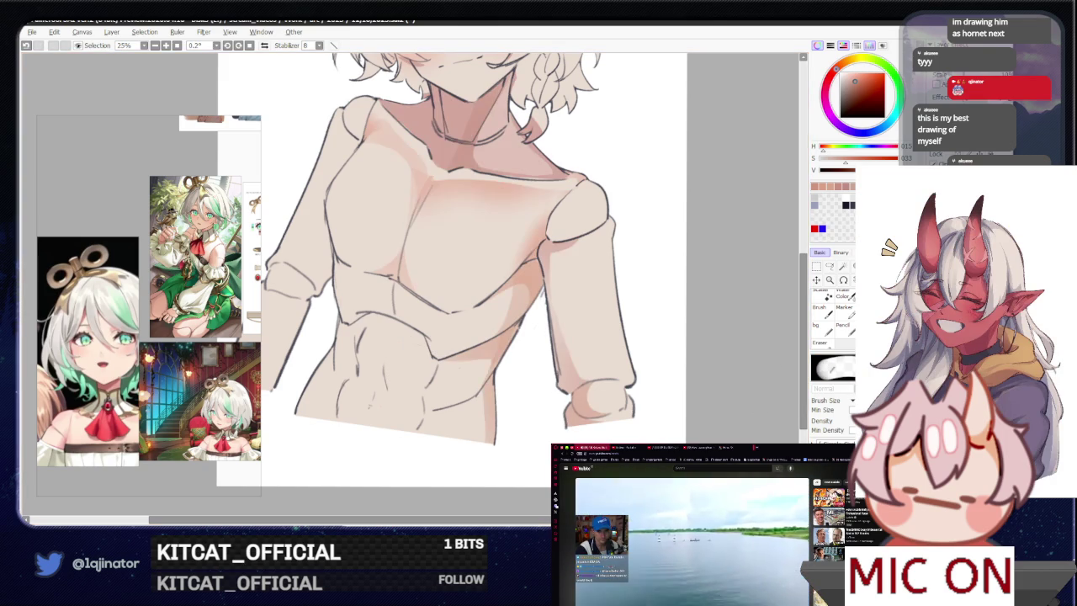
left_click_drag(626, 304, 610, 381)
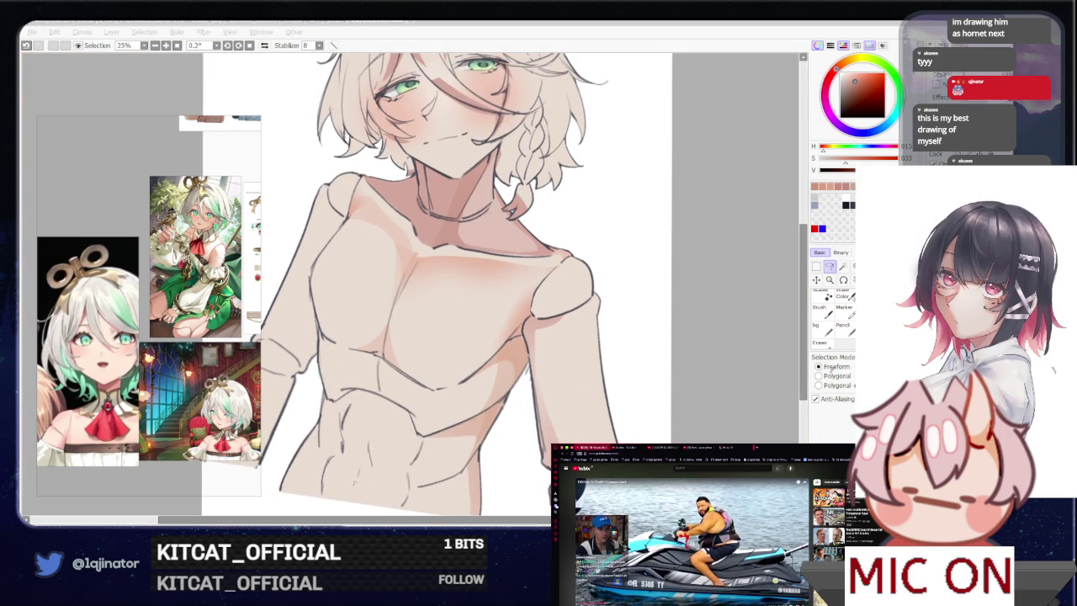
- Lasso the upper chest and collar line and brush a deeper skin-tone shadow inside
left_click(832, 270)
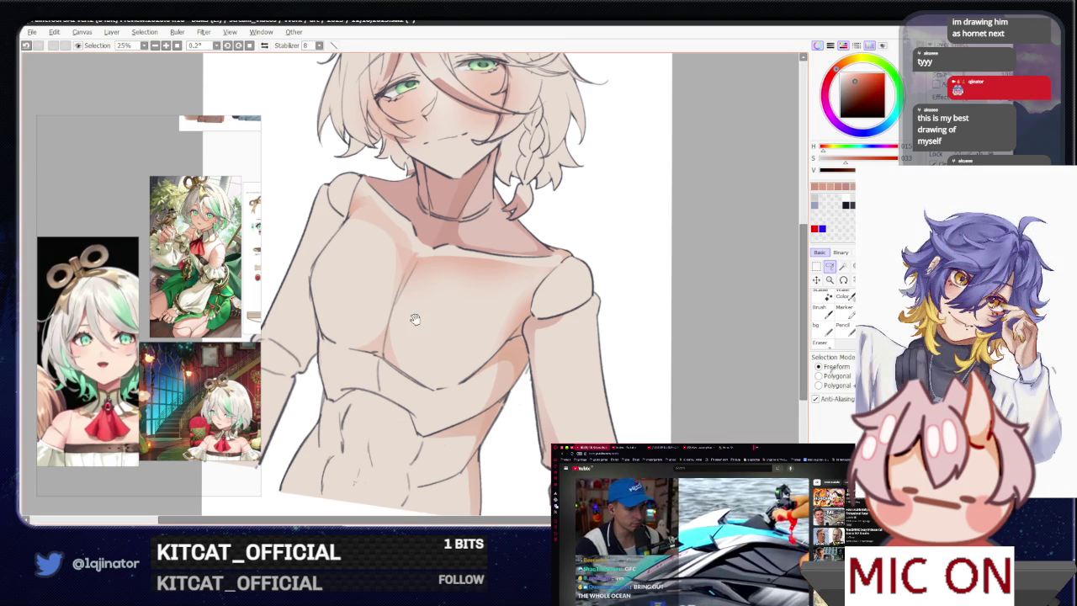
left_click_drag(414, 318, 414, 341)
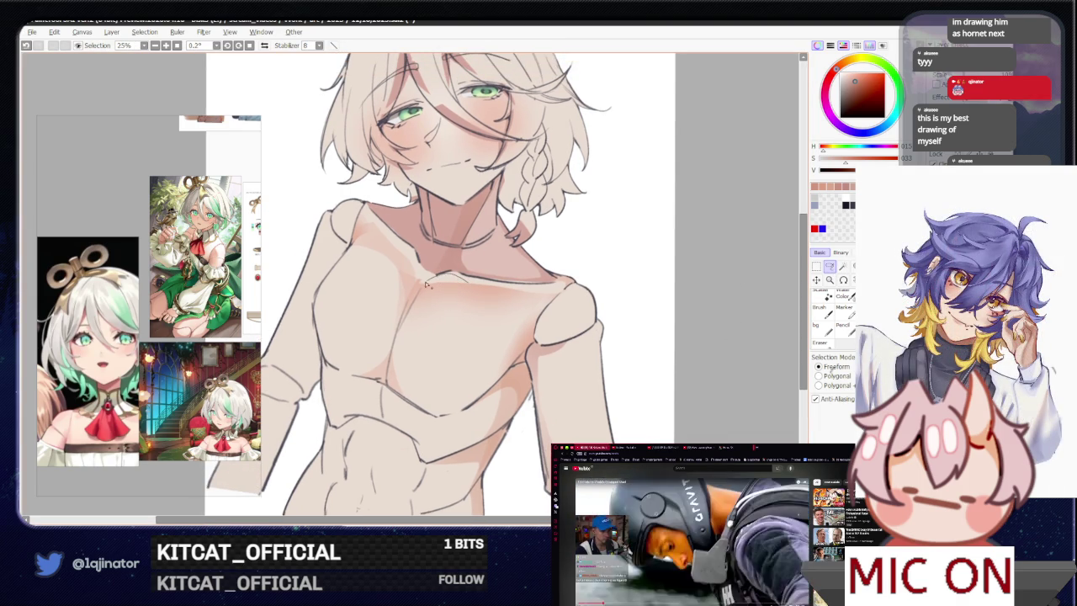
left_click_drag(435, 296, 499, 270)
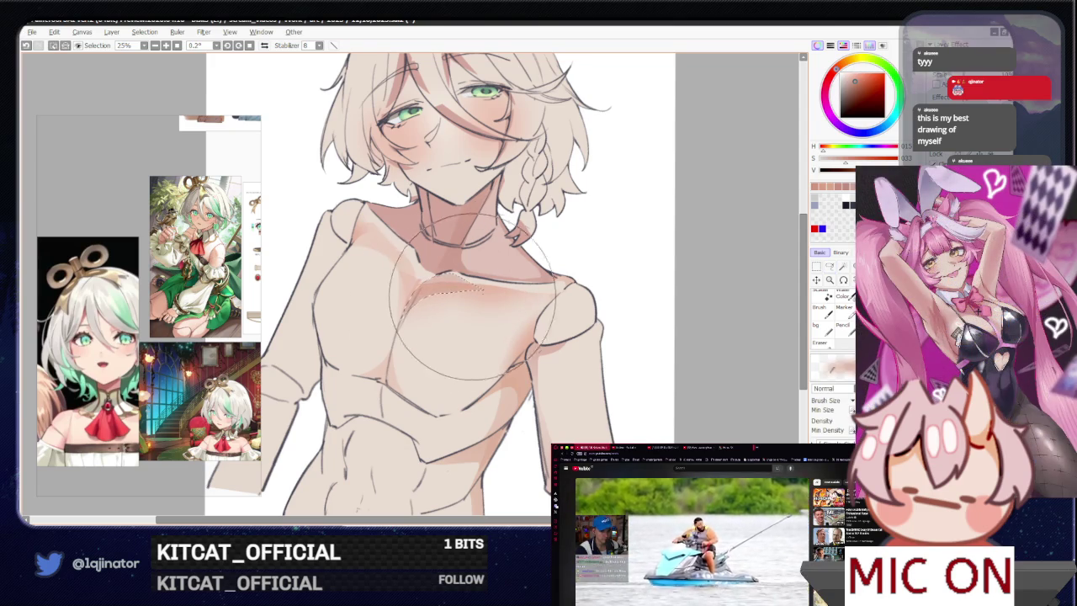
left_click(831, 271)
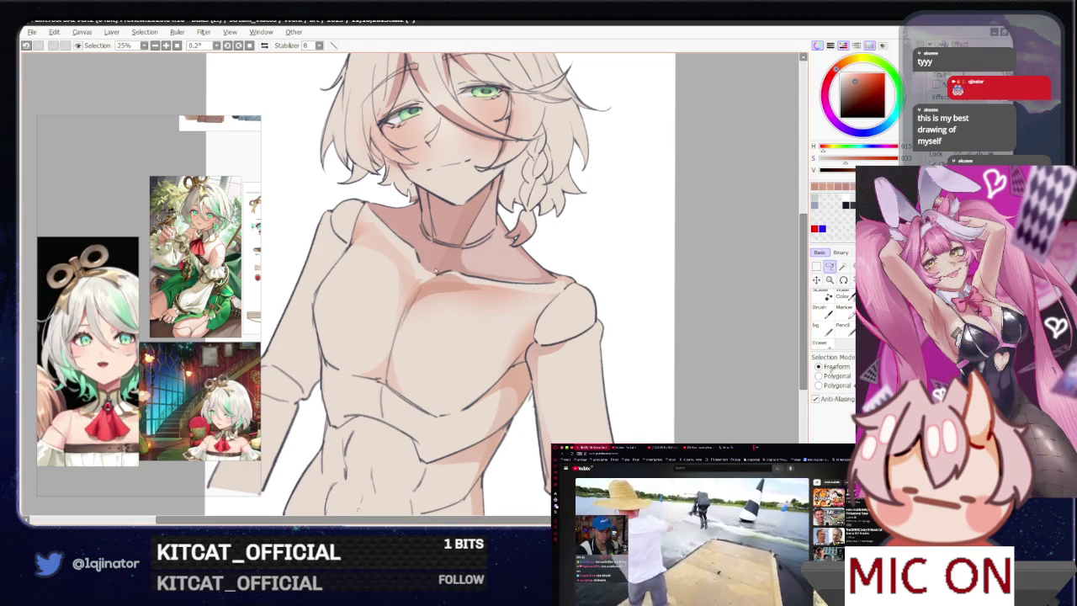
left_click_drag(432, 274, 567, 284)
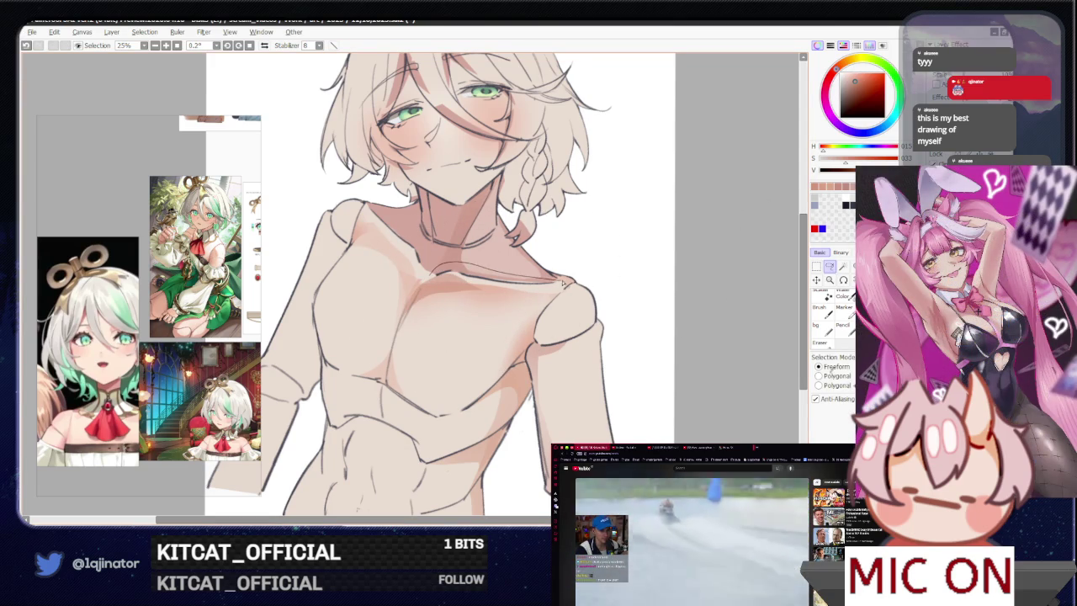
key("b")
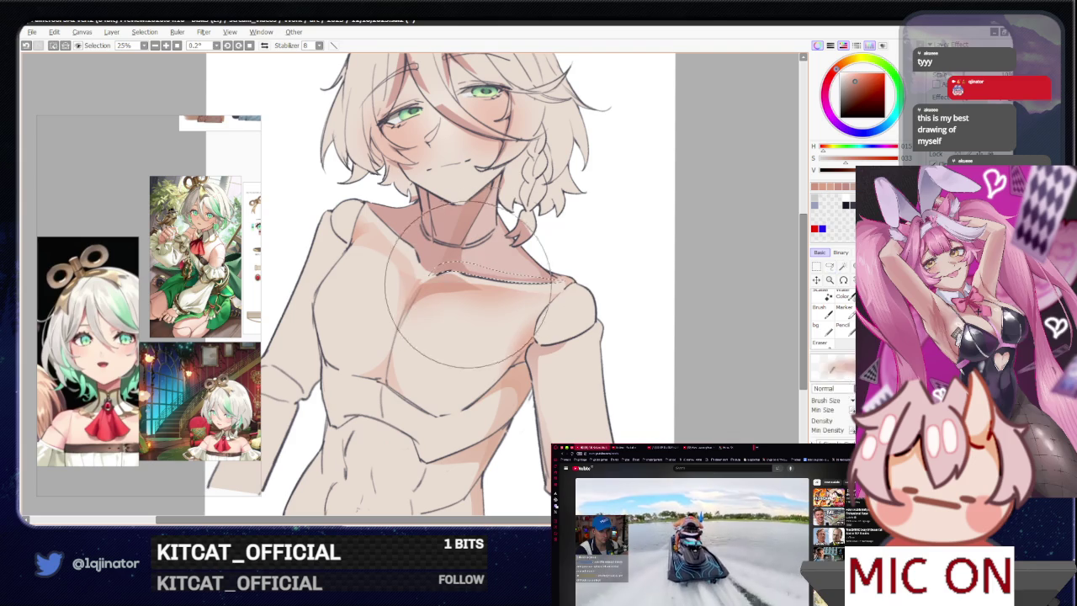
left_click(829, 266)
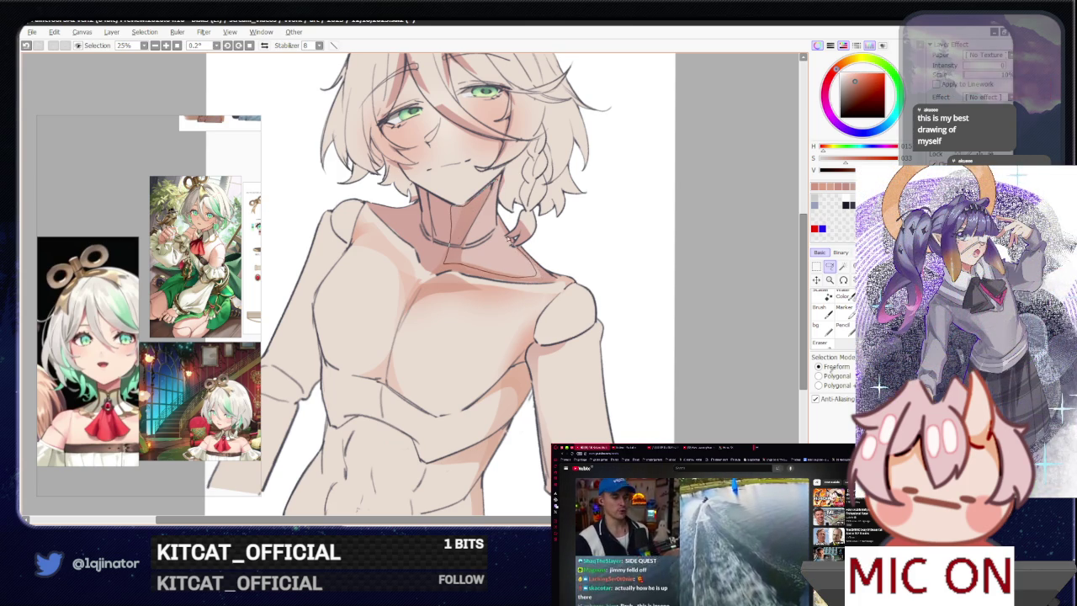
- Lasso the doll's neck and brush shadow into it
key("b")
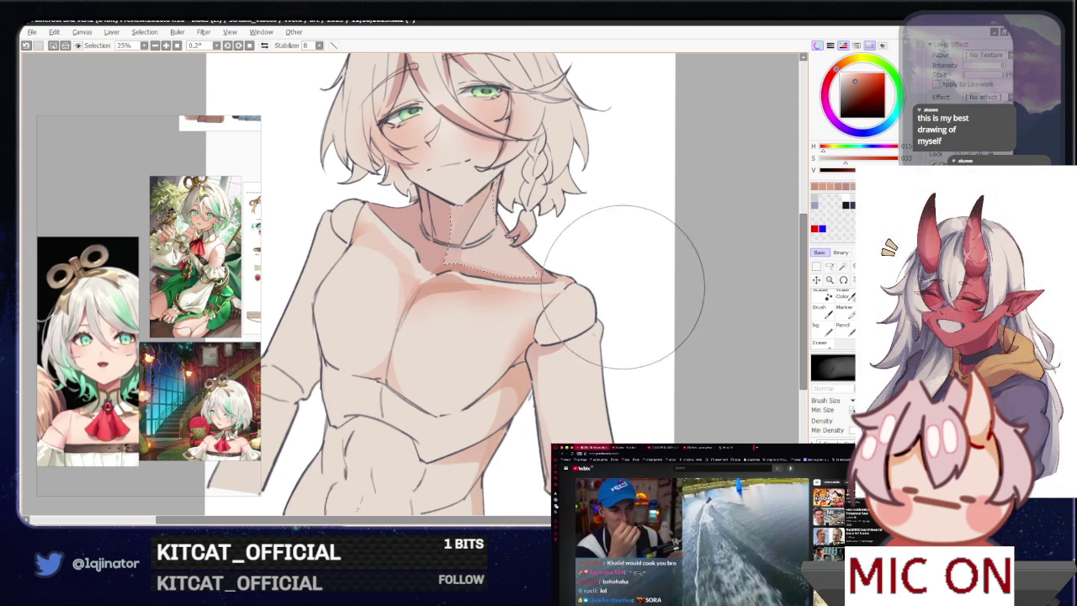
key("a")
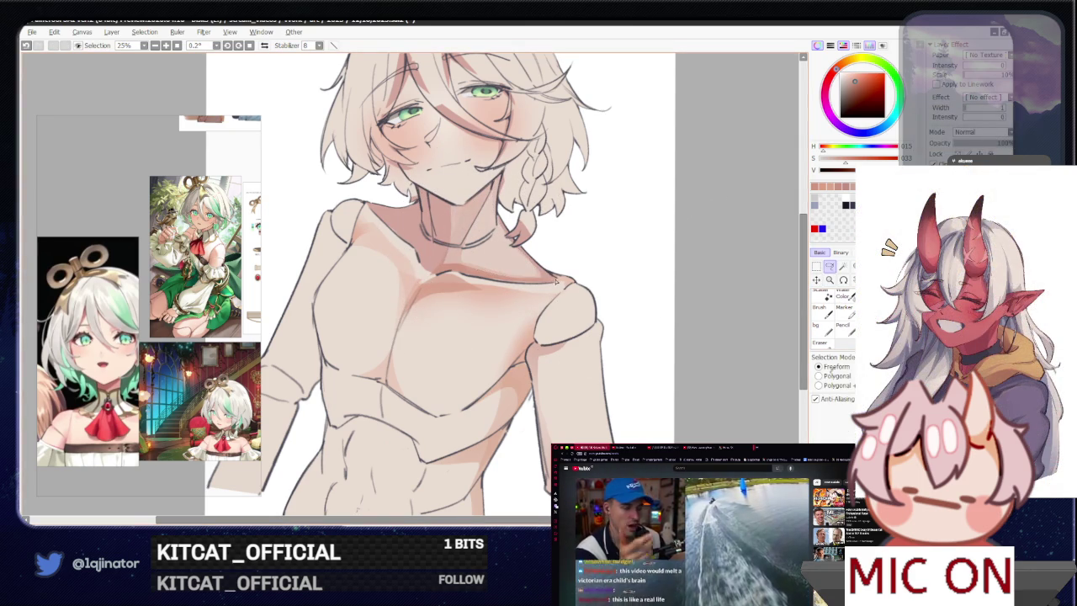
mouse_move(531, 333)
left_mouse_down()
mouse_move(517, 370)
mouse_move(469, 372)
left_mouse_up()
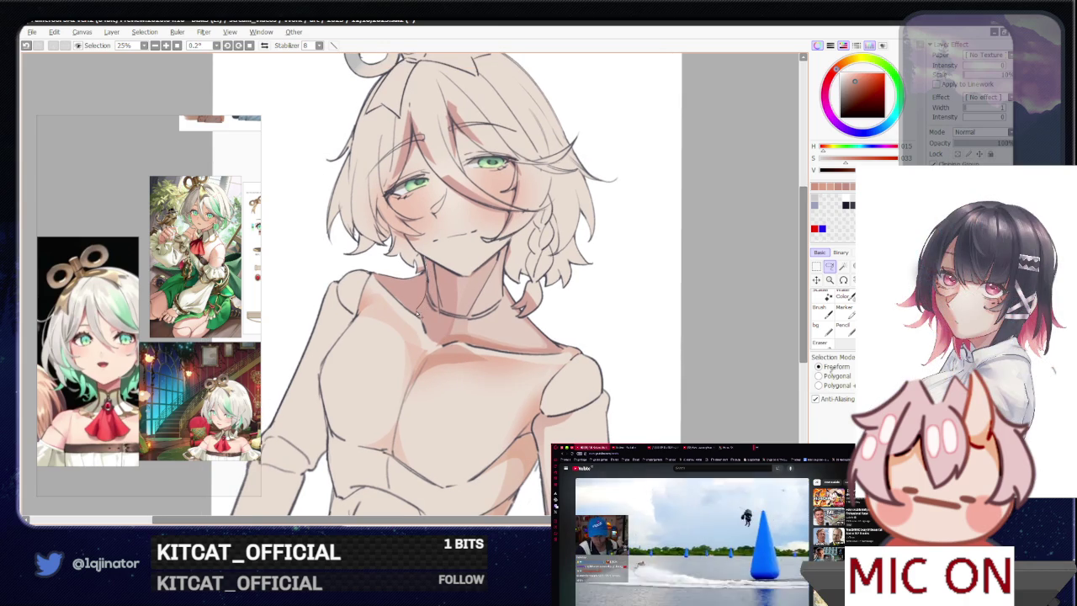
left_click_drag(436, 290, 423, 332)
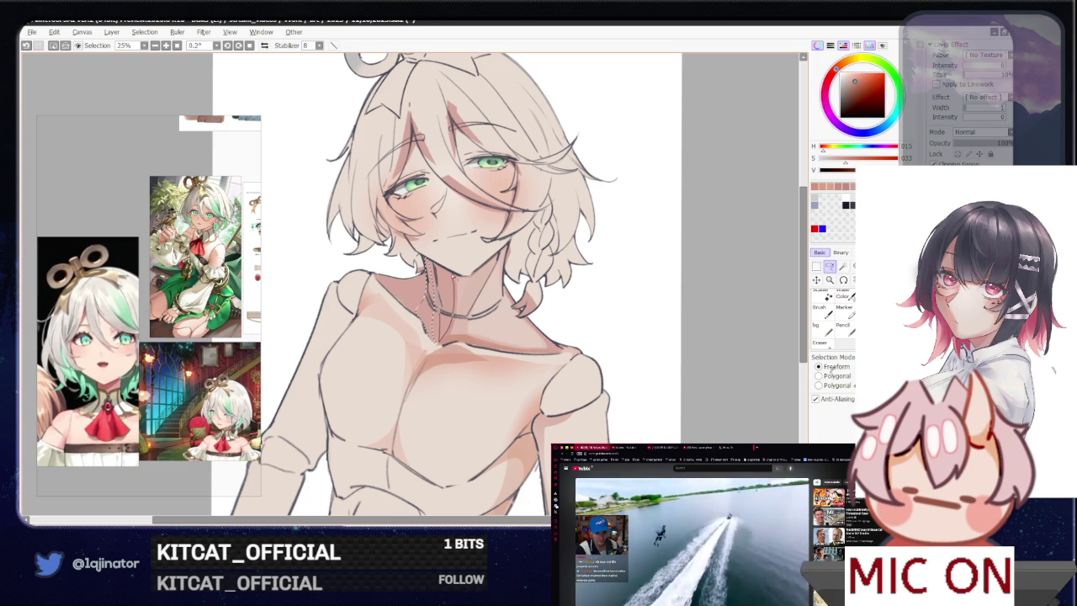
key("b")
left_click(829, 266)
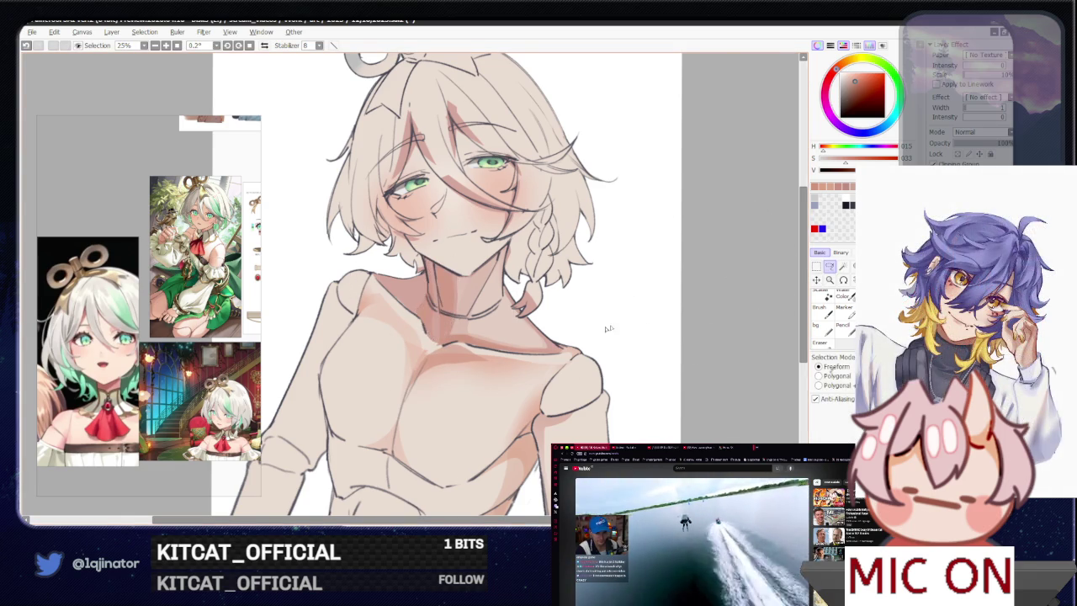
- Shade along the chest and add a lighter patch over the right shoulder's ball socket
left_click_drag(359, 282, 414, 278)
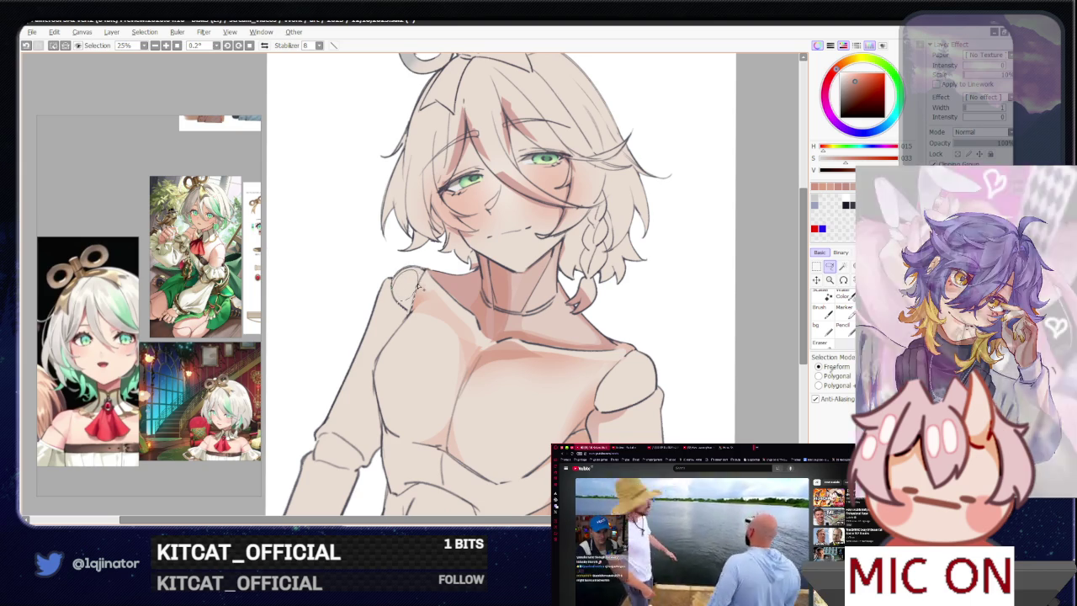
key("b")
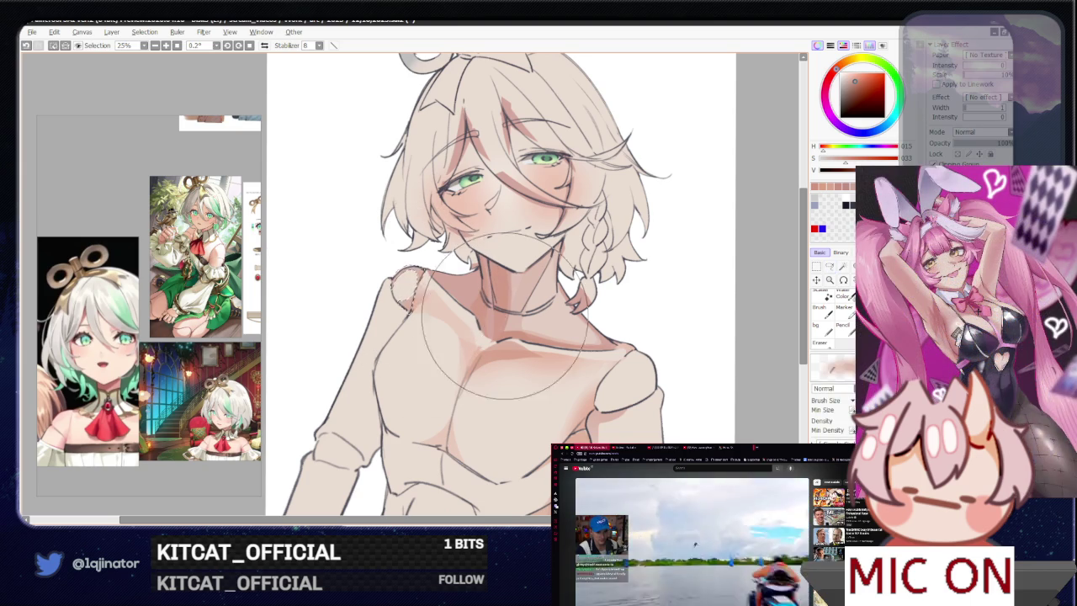
left_click(831, 267)
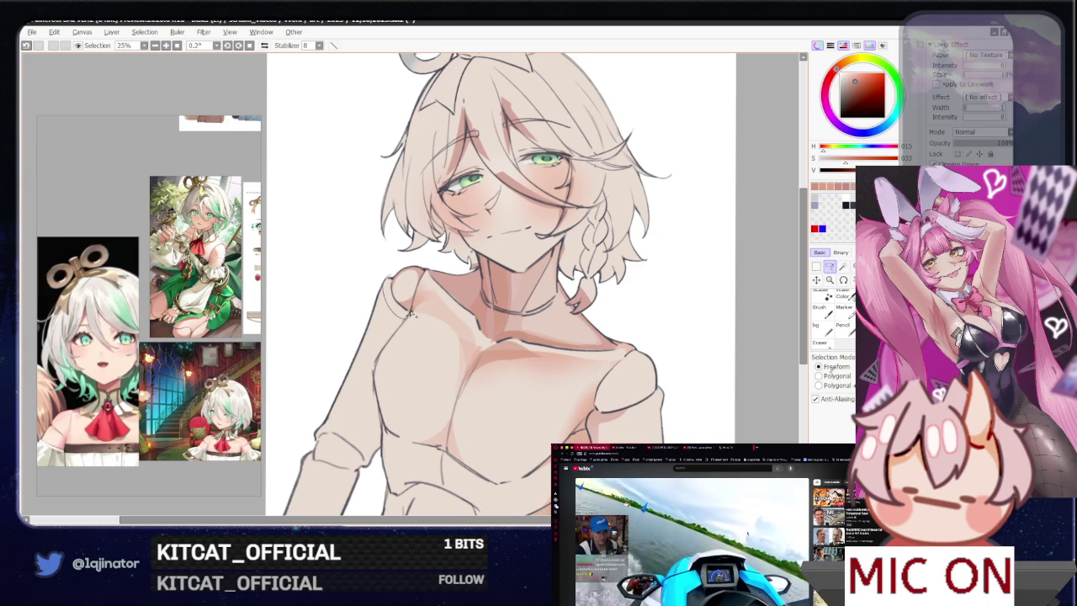
key("b")
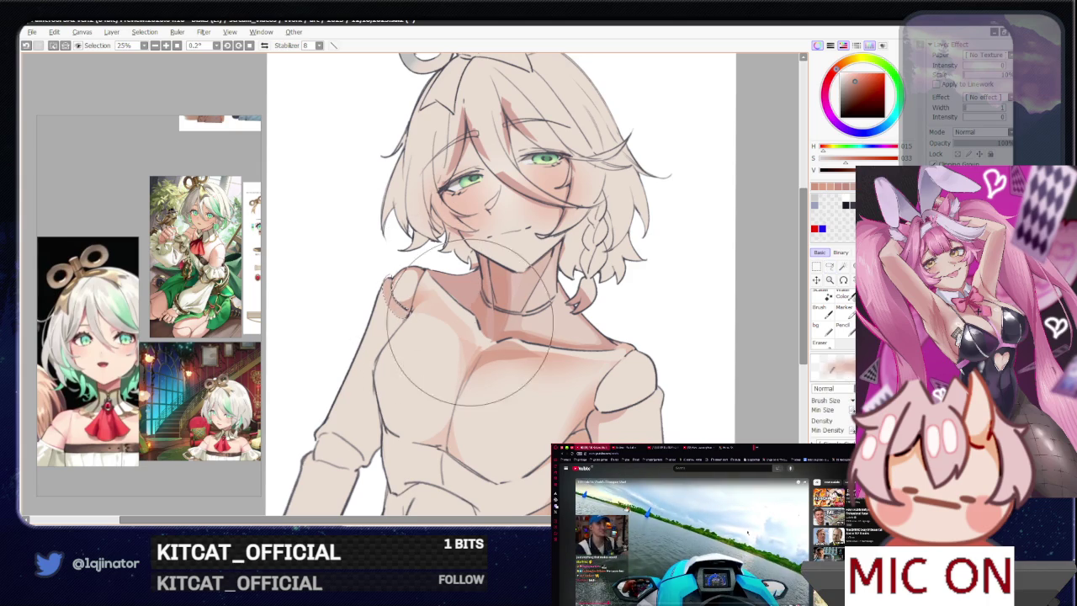
left_click(829, 266)
mouse_move(704, 384)
left_mouse_down()
mouse_move(595, 318)
mouse_move(586, 335)
mouse_move(532, 322)
mouse_move(568, 272)
mouse_move(589, 269)
left_mouse_up()
key("b")
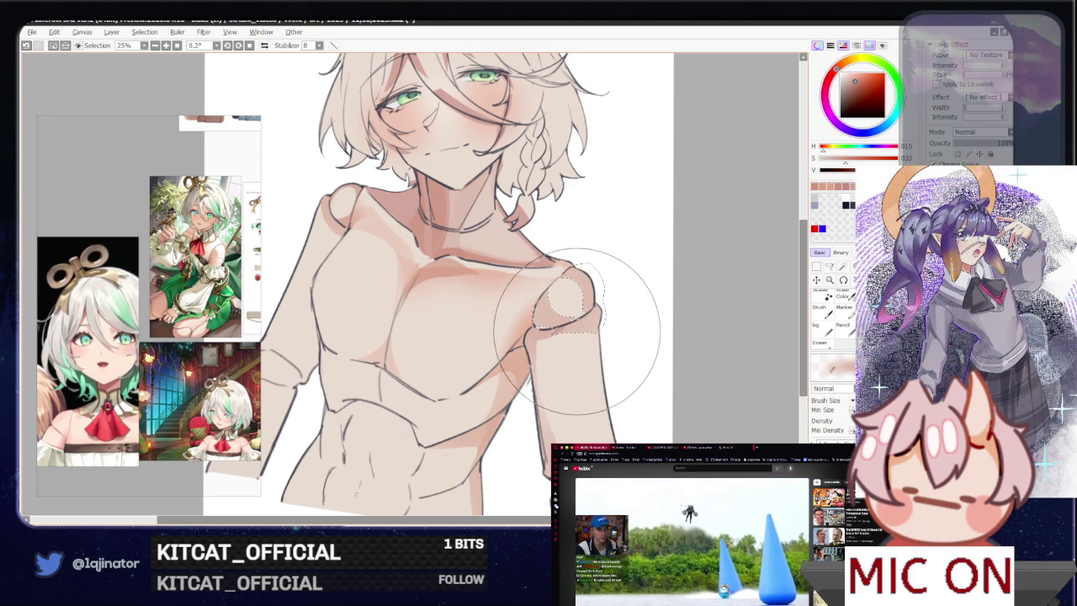
- Brush shading onto the lassoed shoulder ball joint, then deselect
left_click(829, 267)
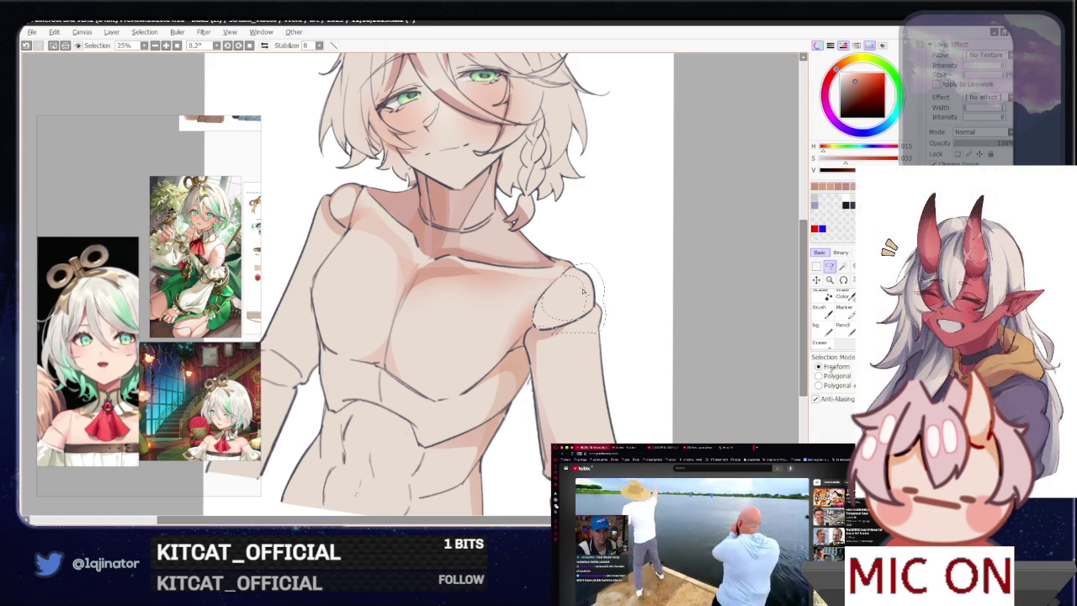
key("b")
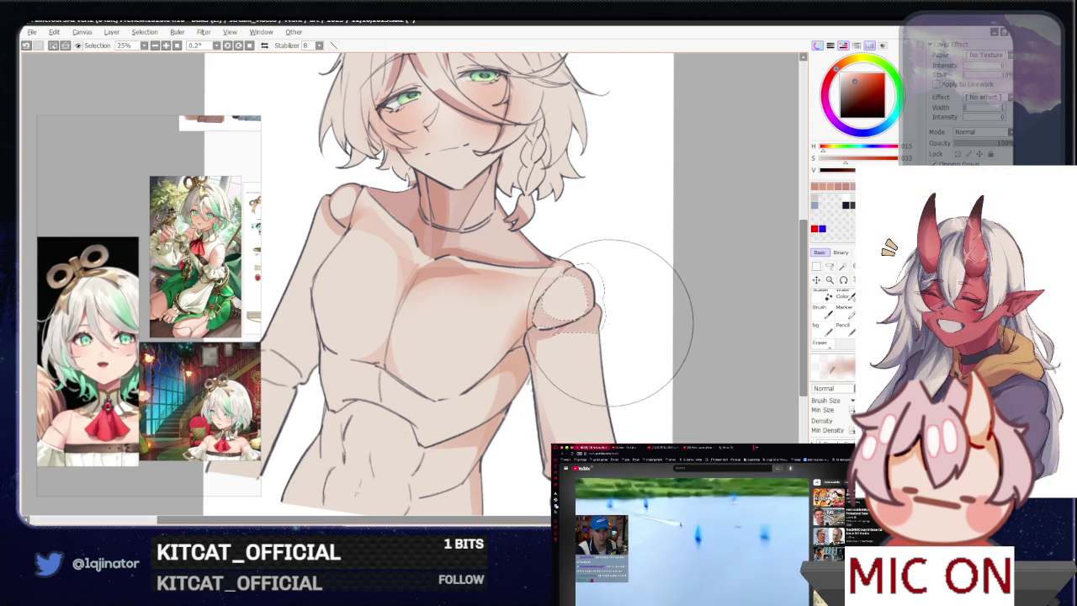
key("ctrl+d")
key("l")
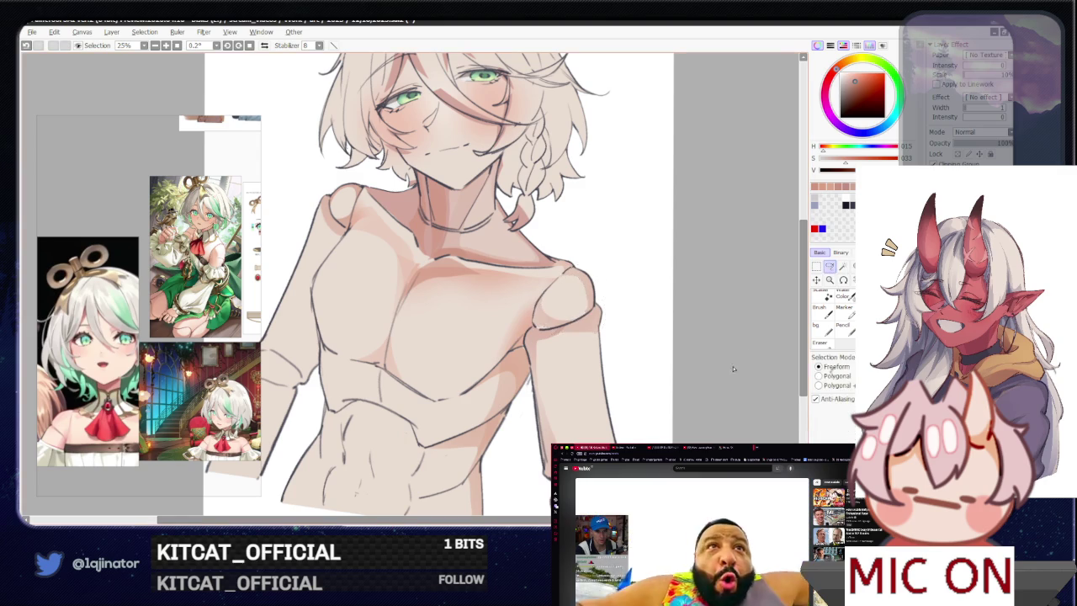
- Lasso the arm's outer edge down by the fist and brush shading into it
scroll(739, 361, "down", 2)
scroll(645, 339, "down", 2)
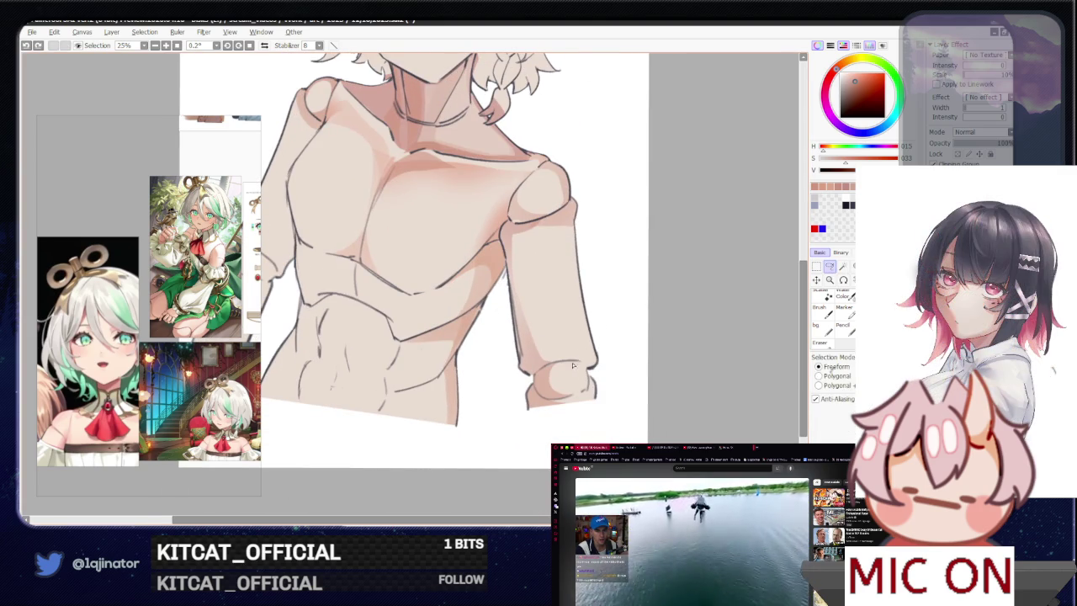
mouse_move(578, 363)
left_mouse_down()
mouse_move(610, 367)
mouse_move(594, 402)
left_mouse_up()
key("b")
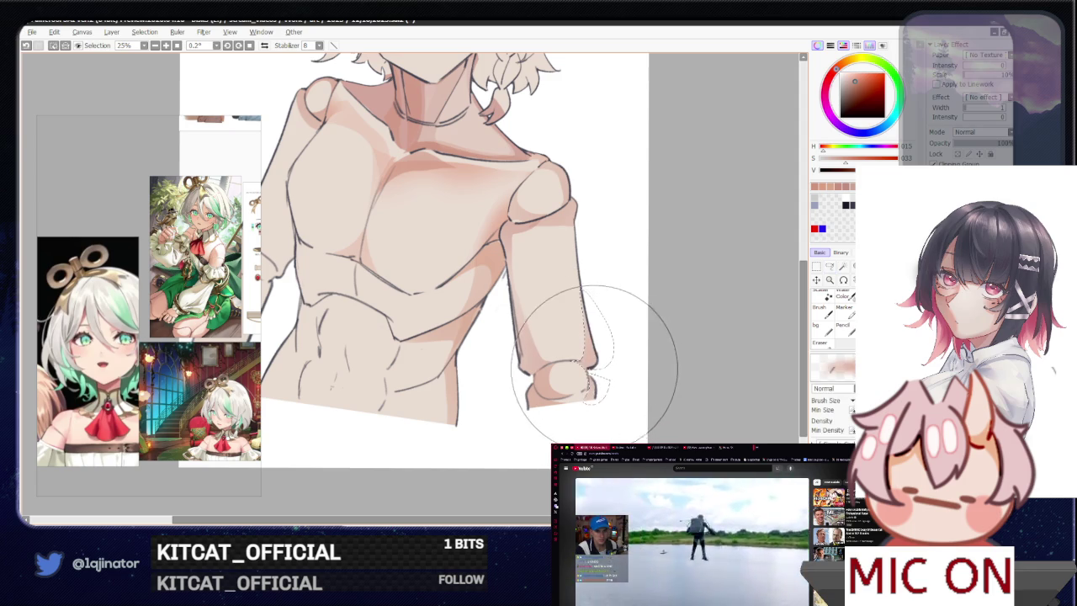
left_click(830, 266)
key("ctrl+d")
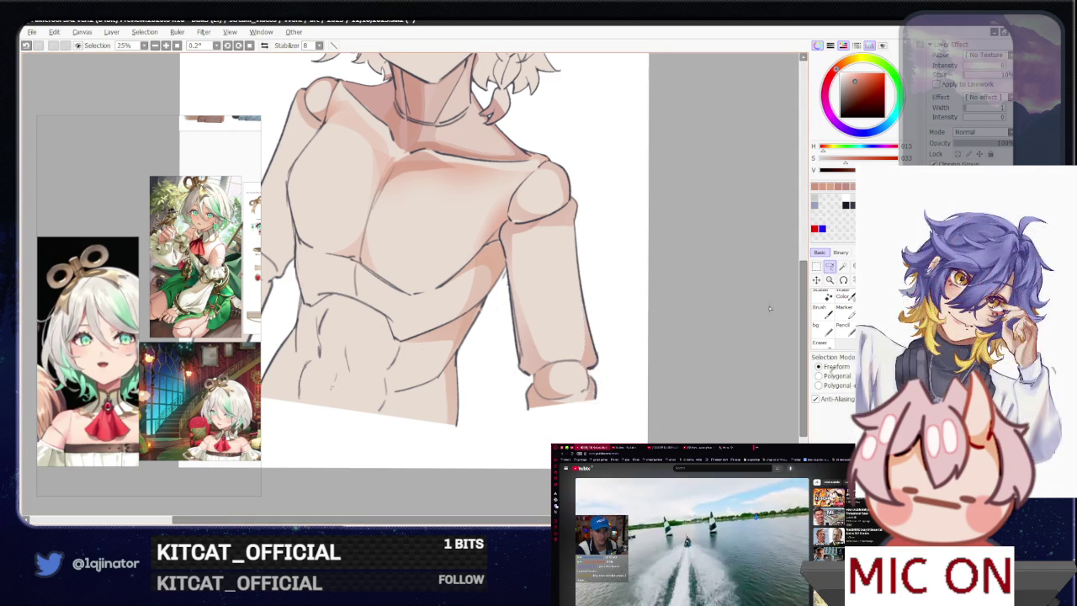
- Shade a small lassoed area at the wrist, then scroll back up toward the face
left_click_drag(546, 366, 548, 363)
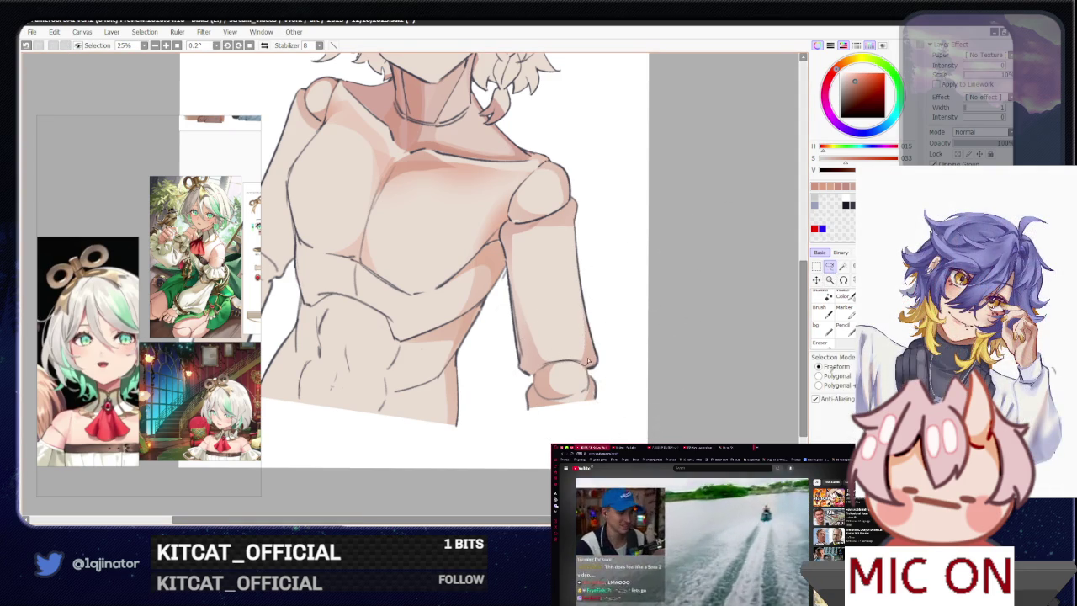
key("b")
key("a")
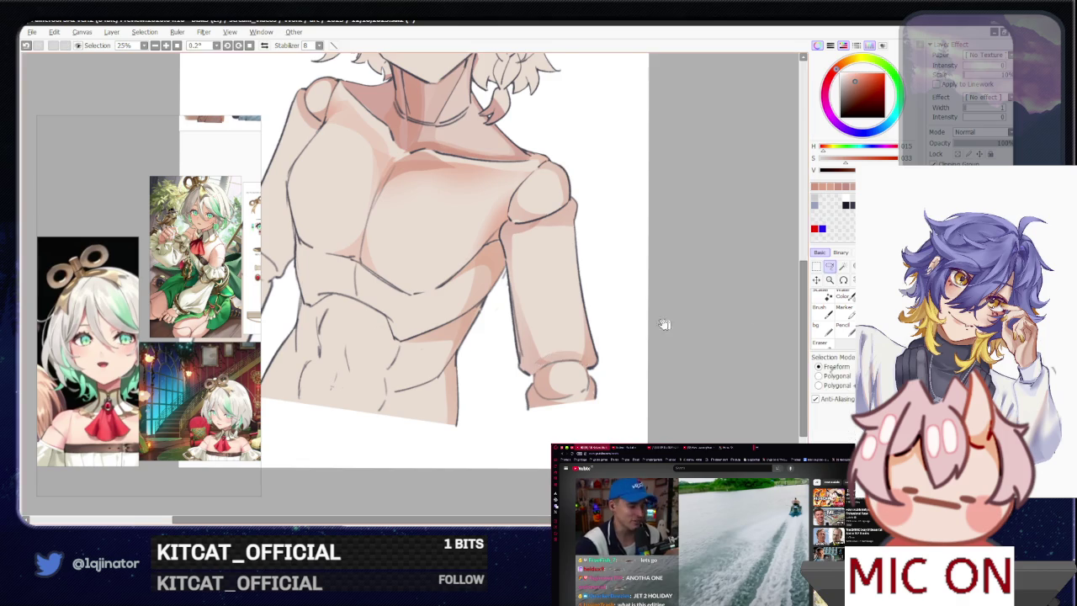
scroll(687, 323, "up", 2)
scroll(559, 321, "up", 1)
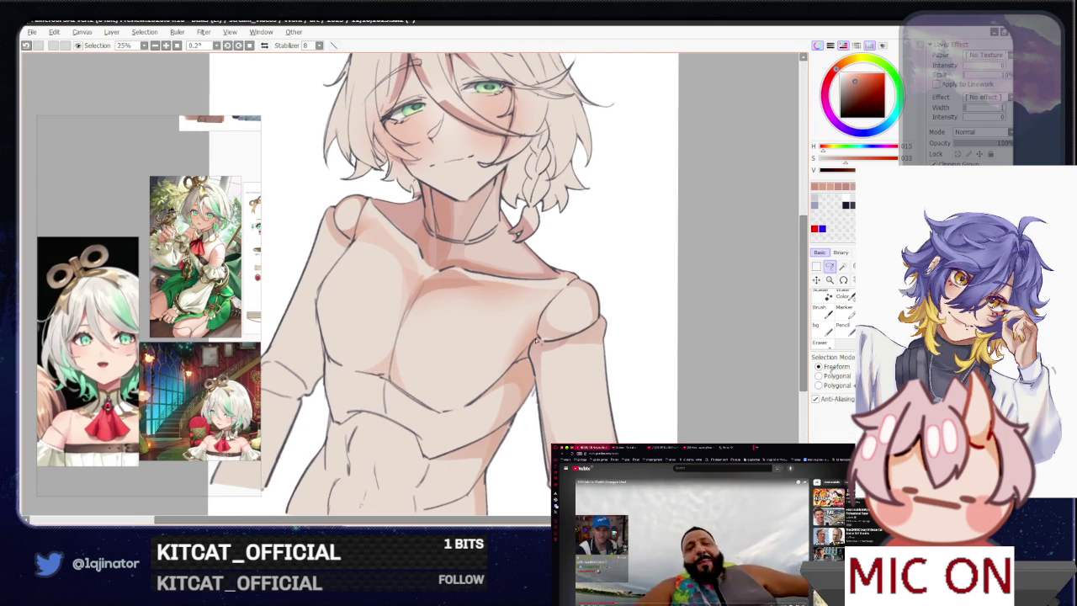
- Shade another lassoed section of the arm and reposition the view on the chest
left_click_drag(532, 359, 591, 338)
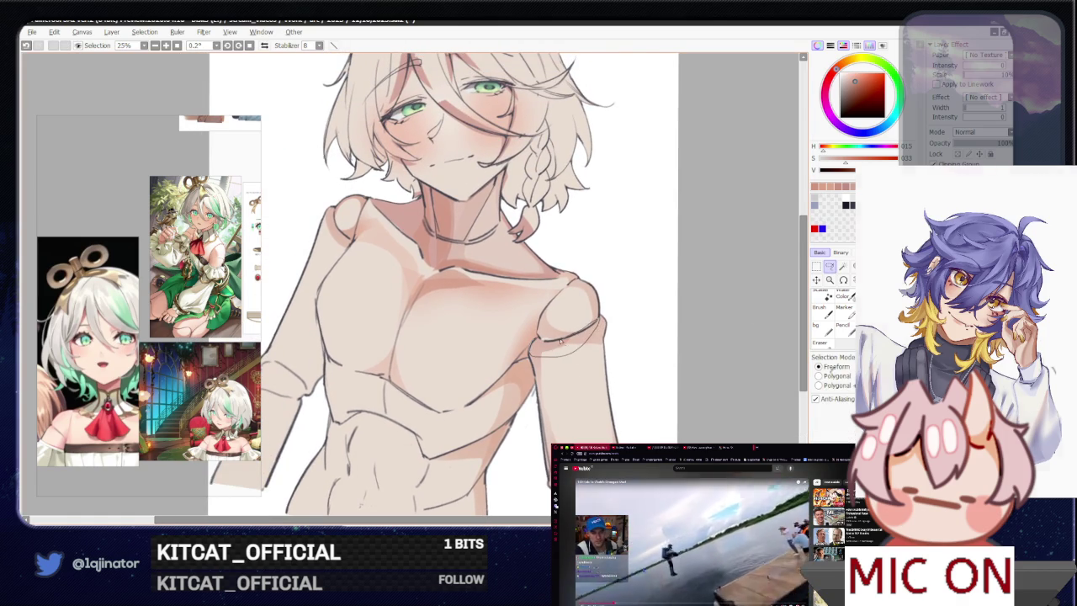
key("b")
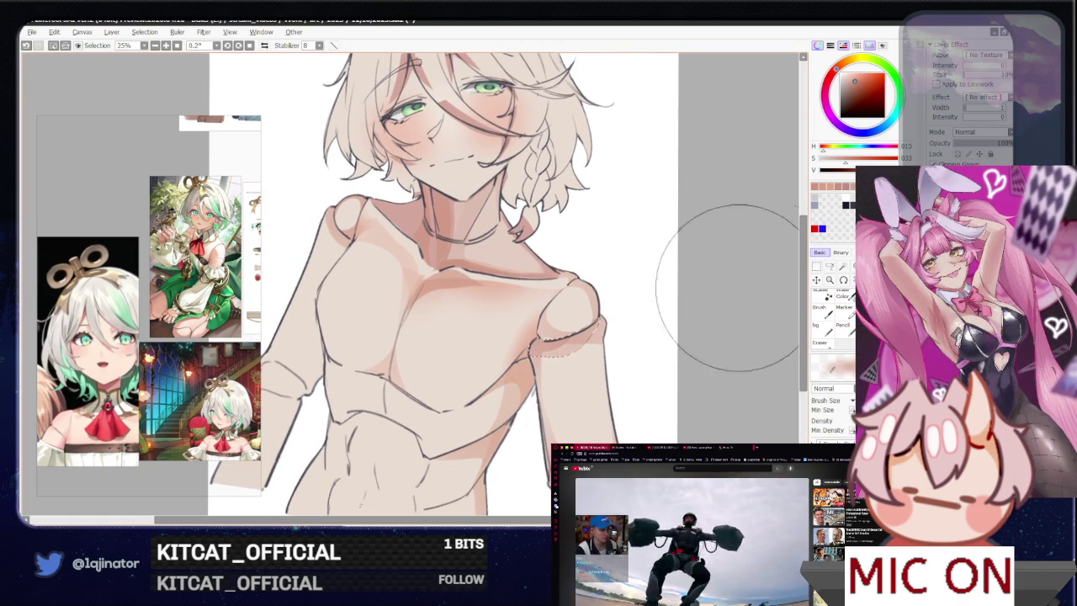
key("l")
left_click_drag(517, 381, 584, 330)
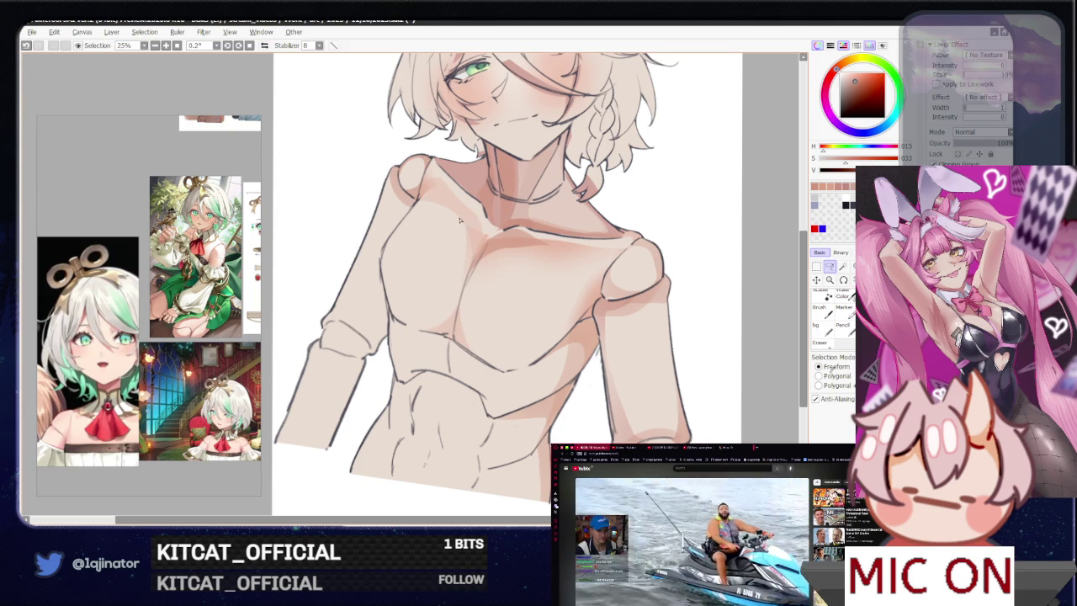
left_click_drag(457, 208, 463, 225)
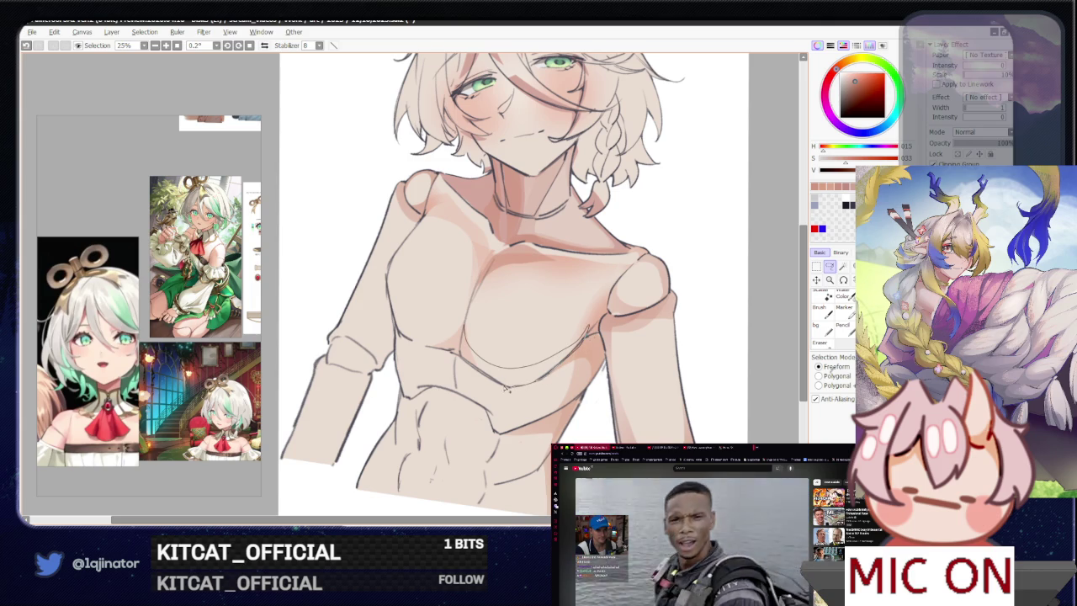
- Lasso the under-chest shadow with a crisp lower edge, brush it in, then deselect
mouse_move(477, 372)
left_mouse_down()
mouse_move(462, 334)
mouse_move(475, 343)
left_mouse_up()
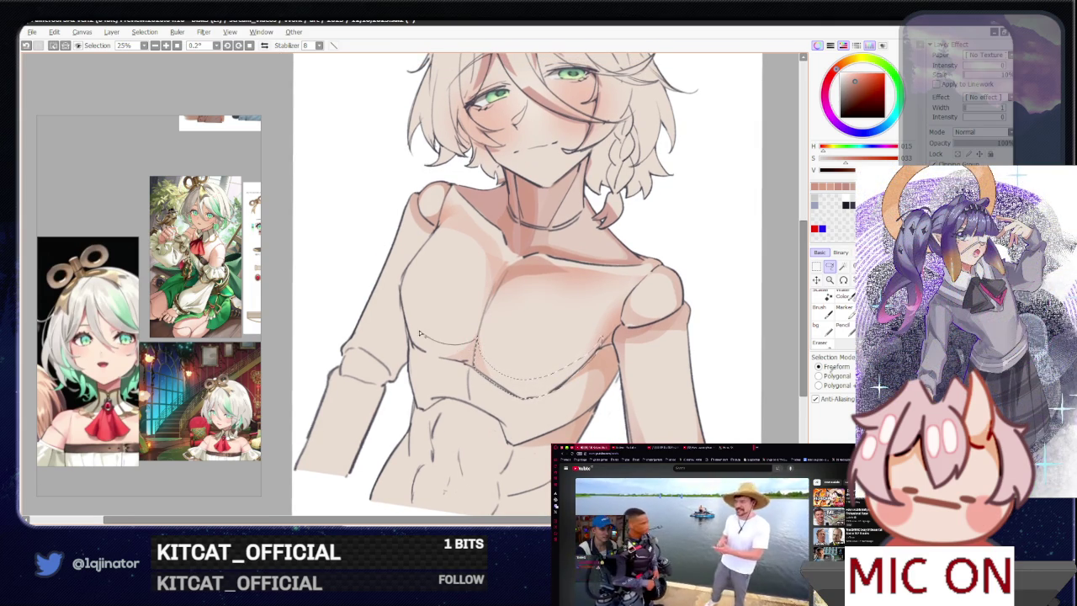
left_click_drag(422, 352, 408, 320)
key("b")
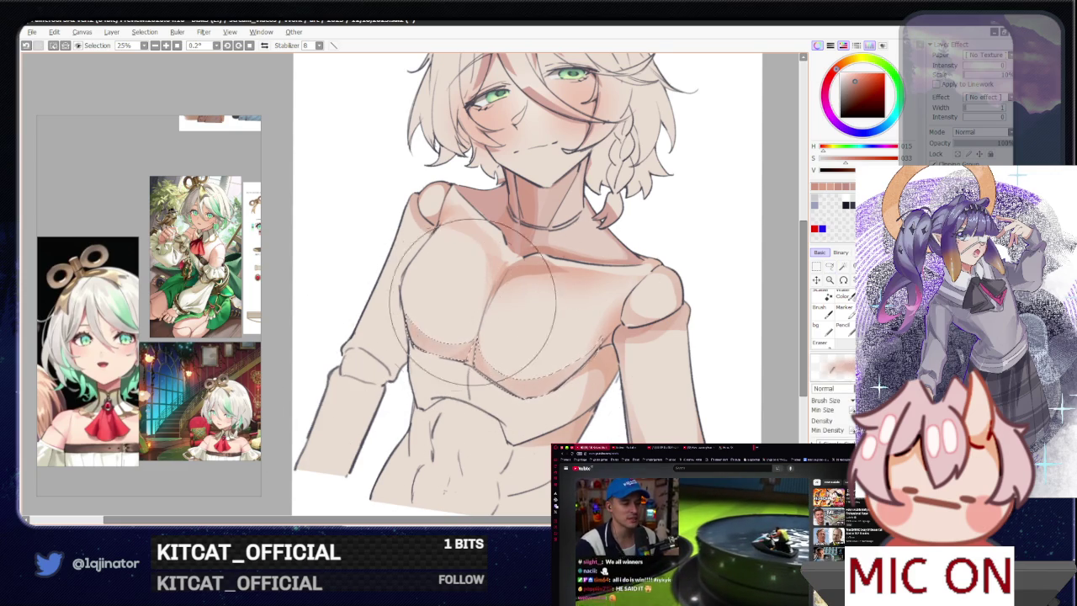
key("ctrl+d")
key("a")
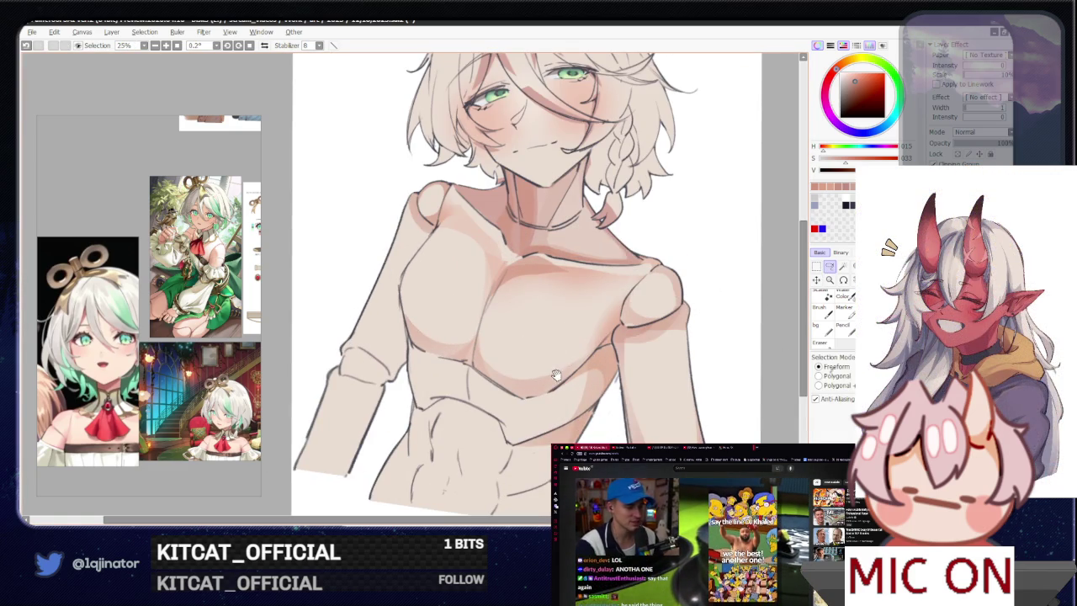
- Rotate the canvas to check the shading, then reset it upright and re-center the view
key("Delete")
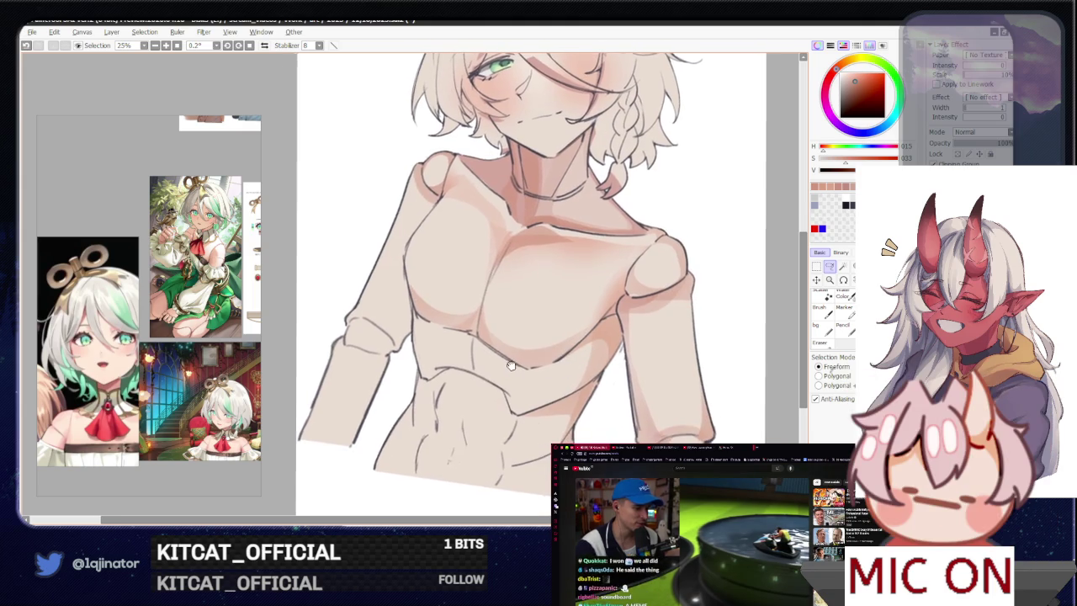
key("Delete")
scroll(519, 368, "right", 5)
key("Home")
scroll(538, 337, "left", 3)
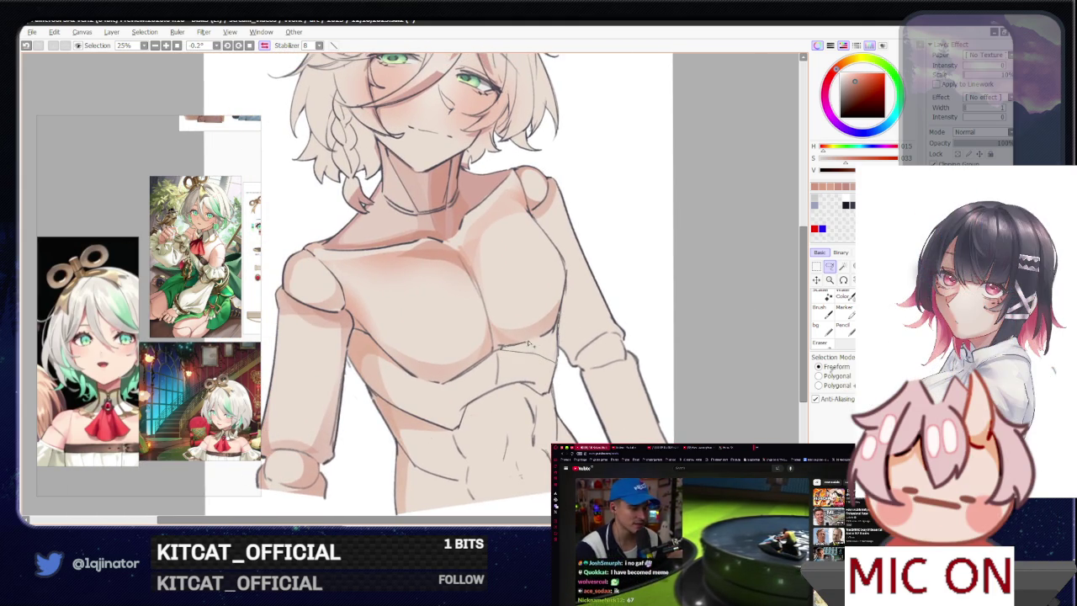
scroll(546, 334, "left", 2)
scroll(547, 334, "down", 1)
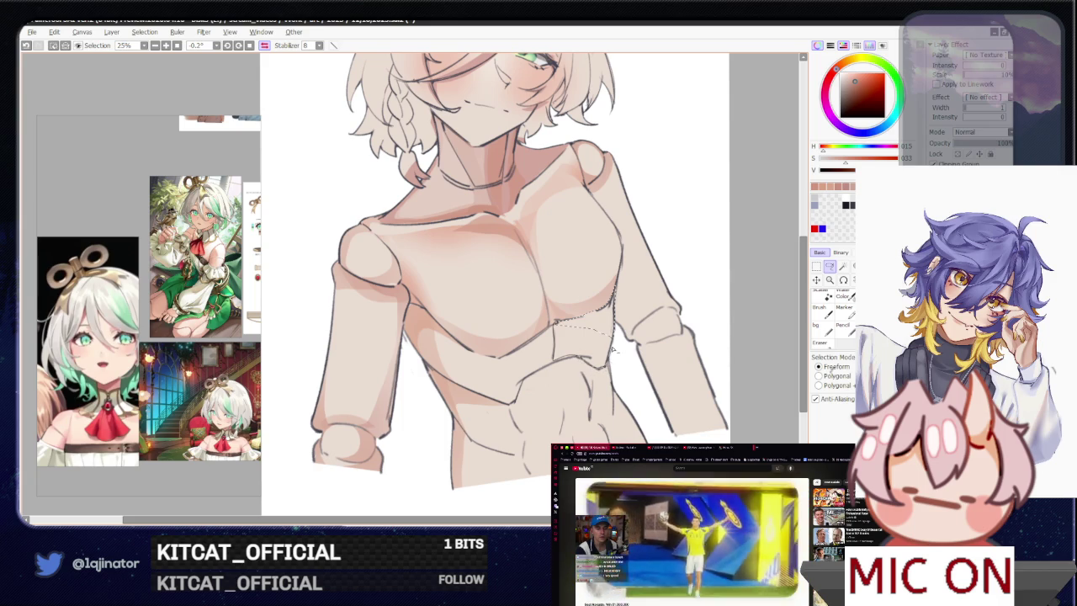
- Clear the chest selection and tilt the canvas about -4.3° toward the left arm
key("b")
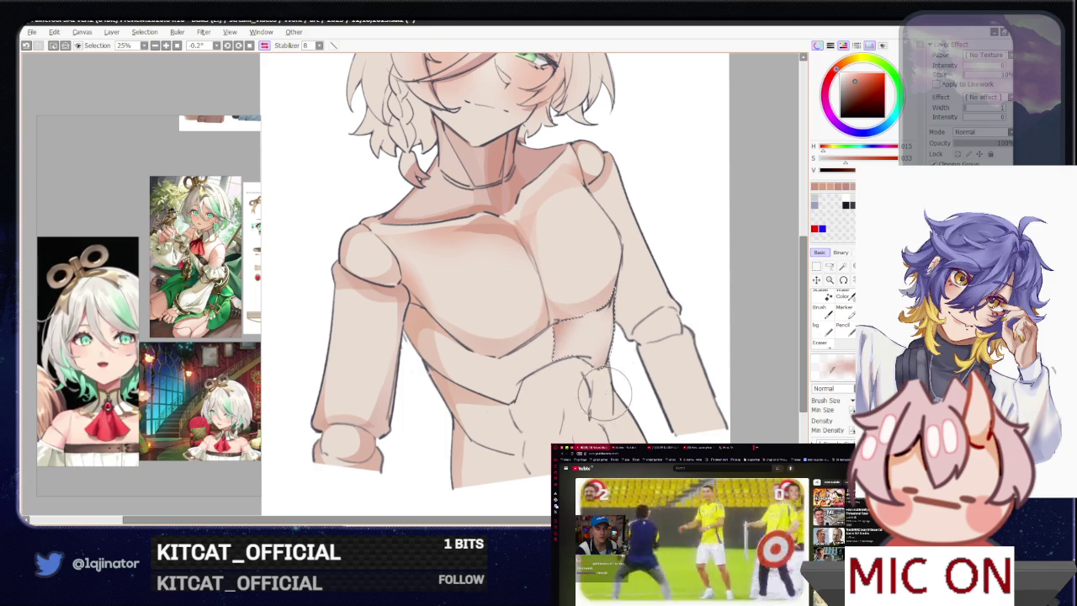
left_click_drag(663, 375, 602, 415)
key("ctrl+d")
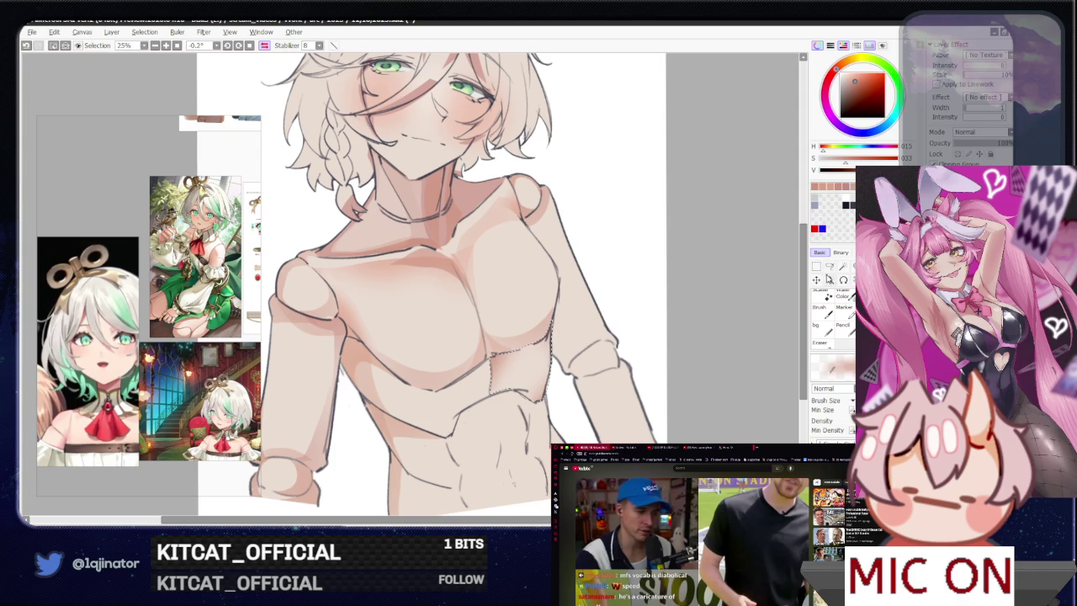
key("a")
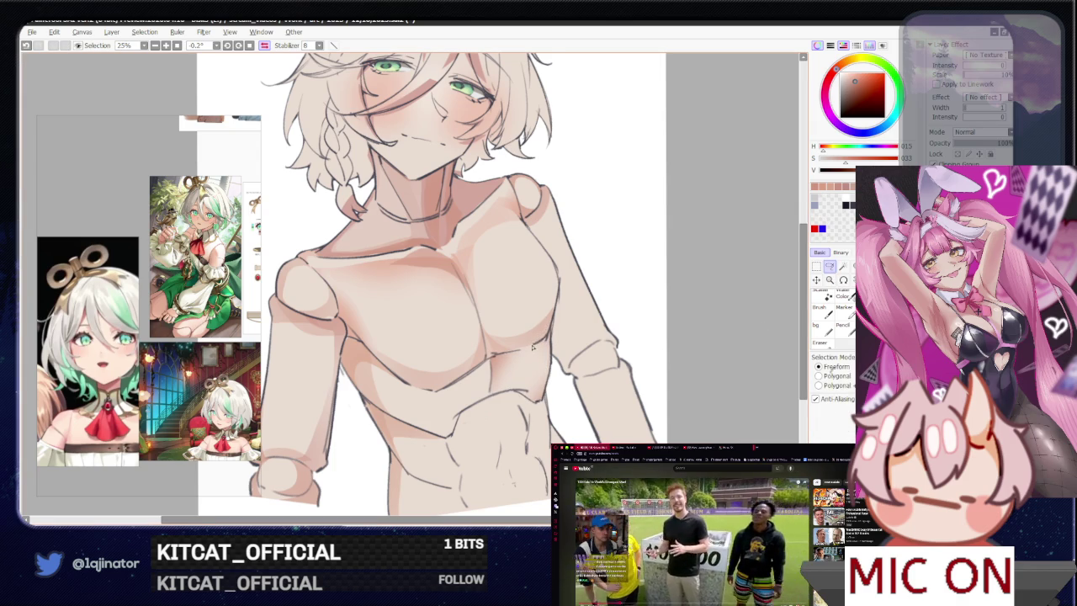
scroll(532, 347, "down", 1)
mouse_move(488, 383)
left_mouse_down()
mouse_move(520, 360)
mouse_move(462, 356)
left_mouse_up()
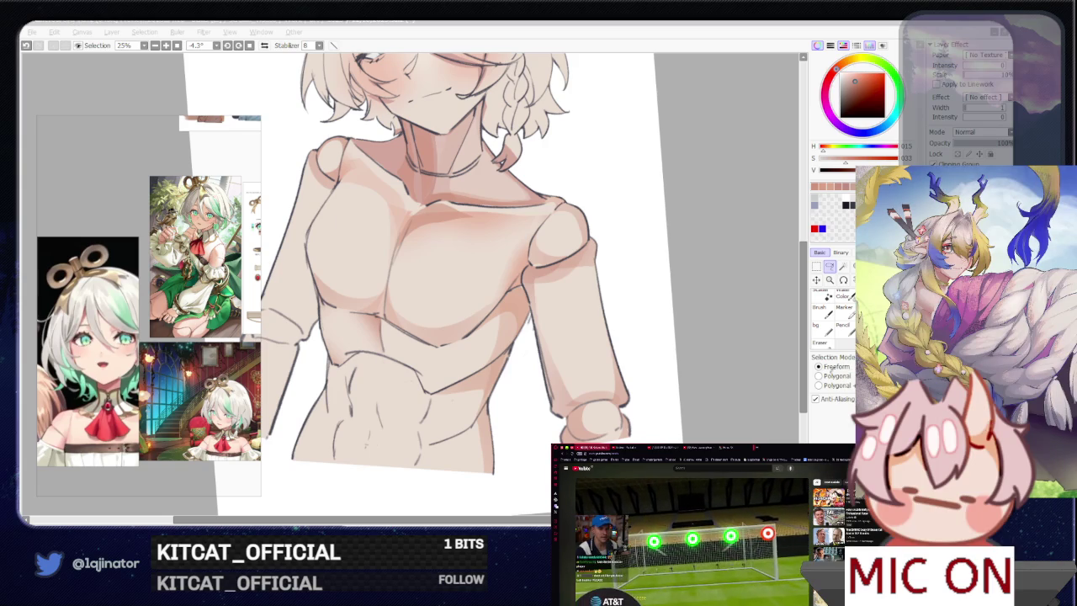
mouse_move(487, 366)
left_mouse_down()
mouse_move(508, 364)
mouse_move(385, 334)
left_mouse_up()
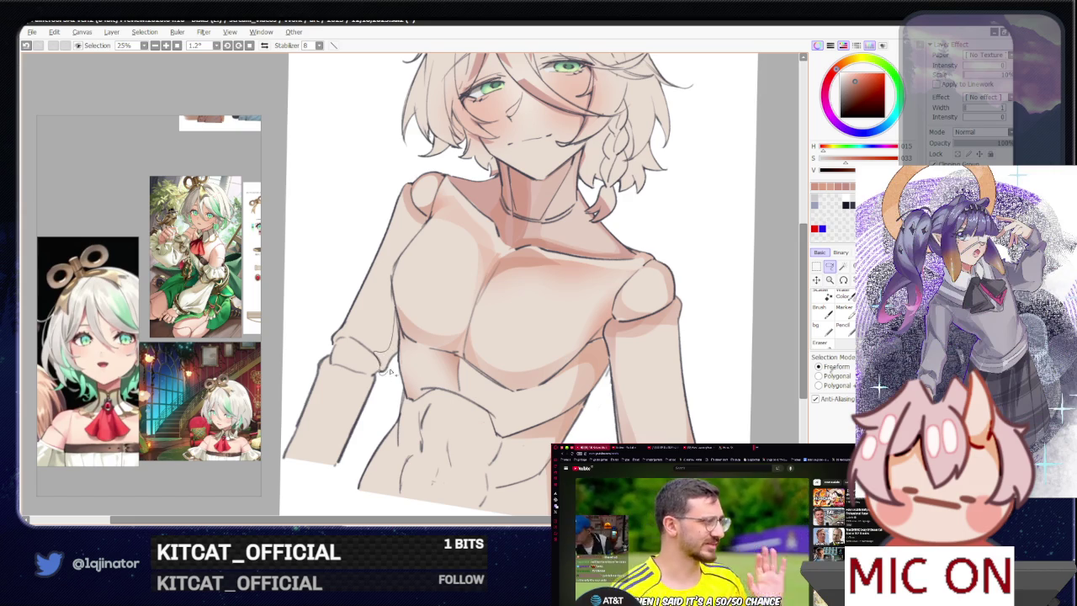
- Lasso around the left elbow joint and paint a soft pink shadow inside it
mouse_move(402, 320)
left_mouse_down()
mouse_move(375, 362)
mouse_move(396, 333)
left_mouse_up()
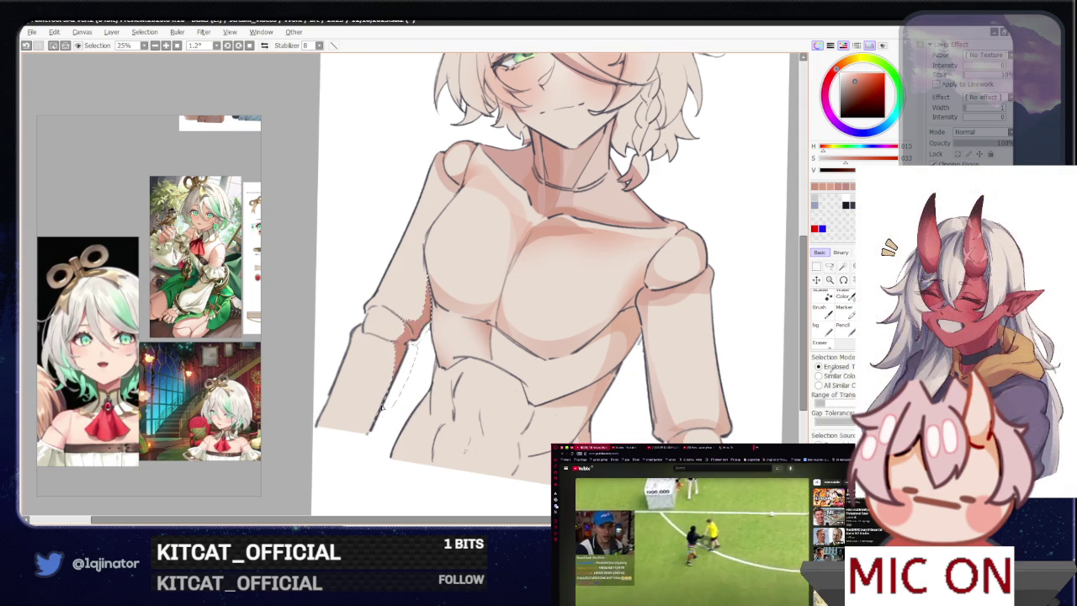
key("b")
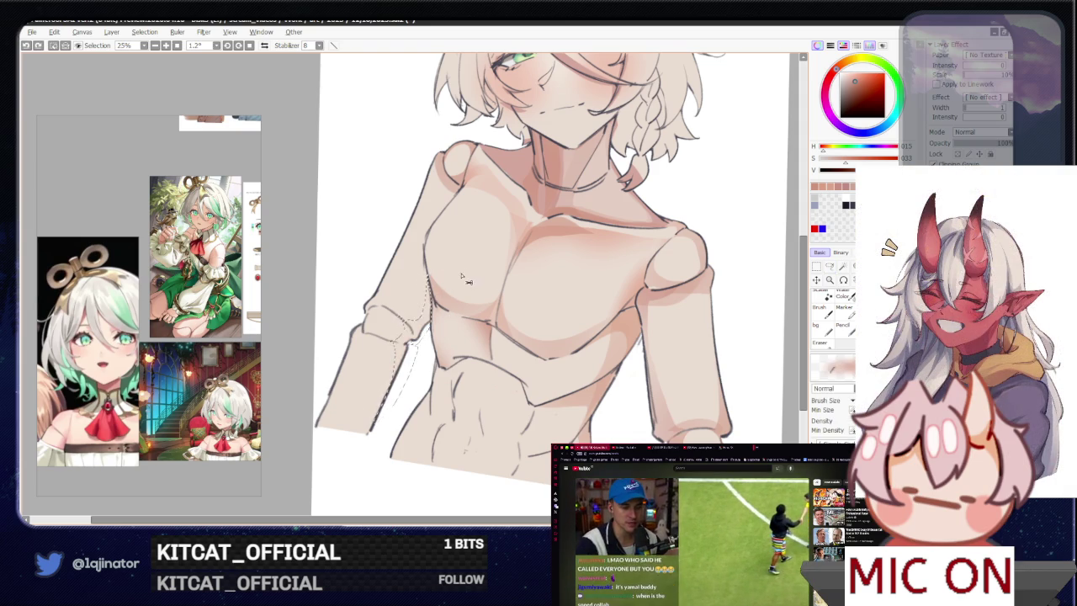
left_click_drag(518, 333, 447, 350)
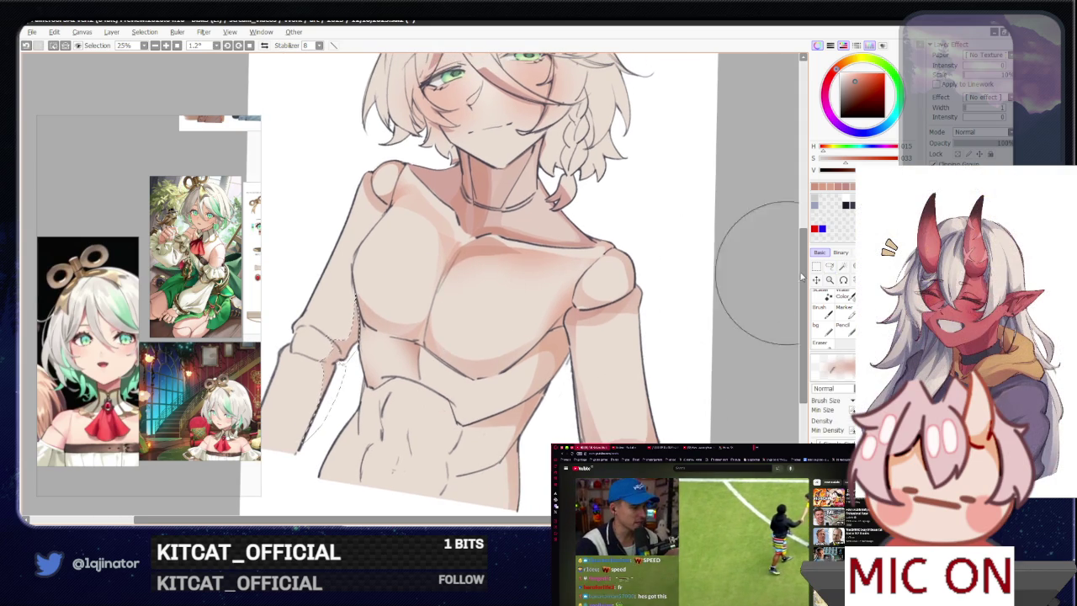
key("l")
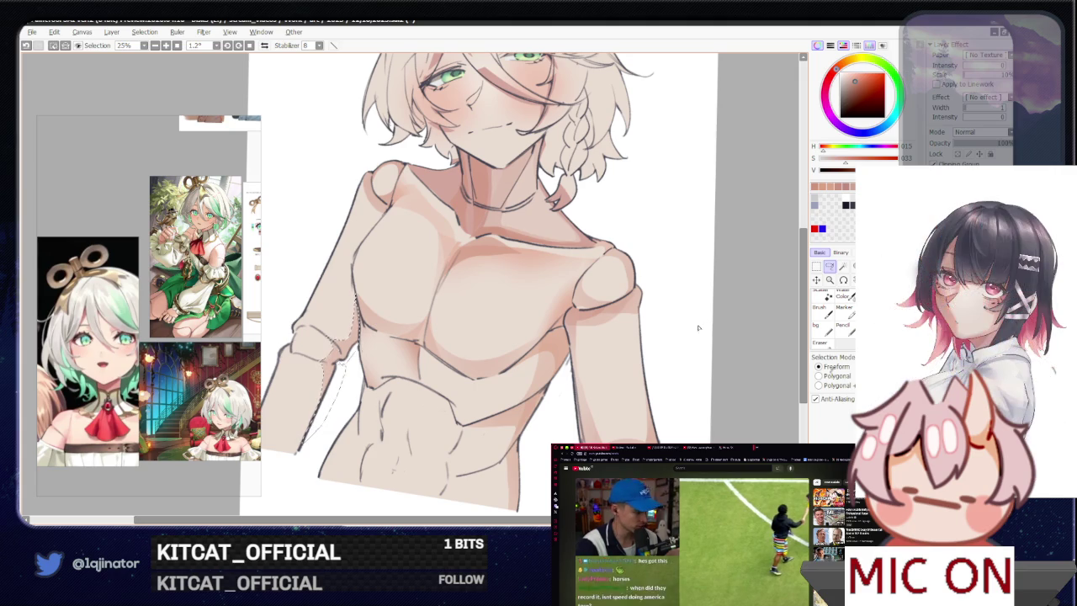
key("b")
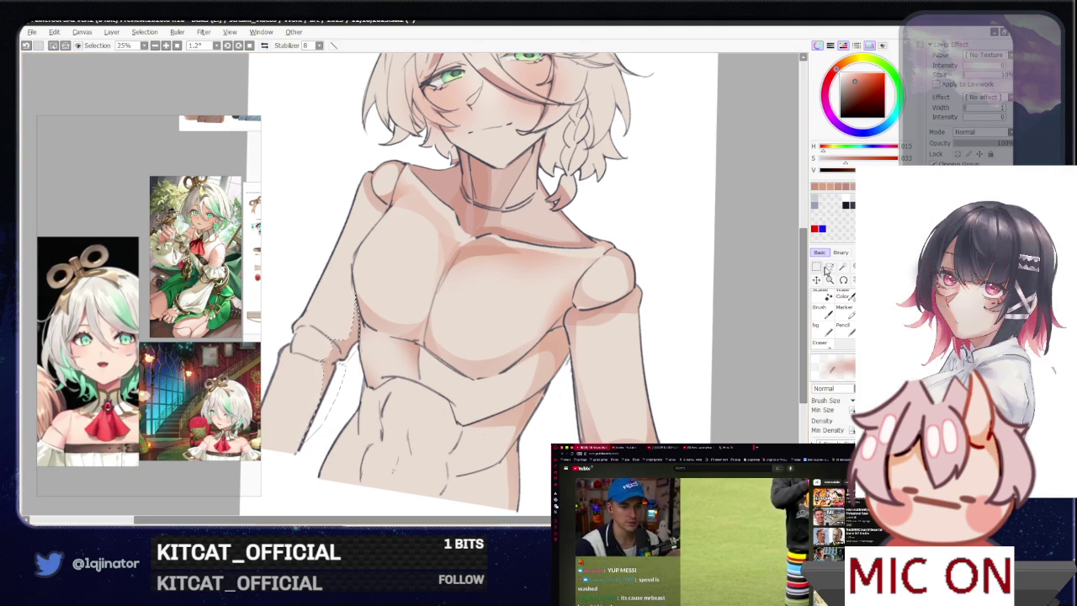
key("l")
mouse_move(391, 373)
left_mouse_down()
mouse_move(413, 323)
mouse_move(521, 329)
left_mouse_up()
- Lasso and paint the shadow area under the chest, then deselect
left_click_drag(455, 358, 539, 341)
key("b")
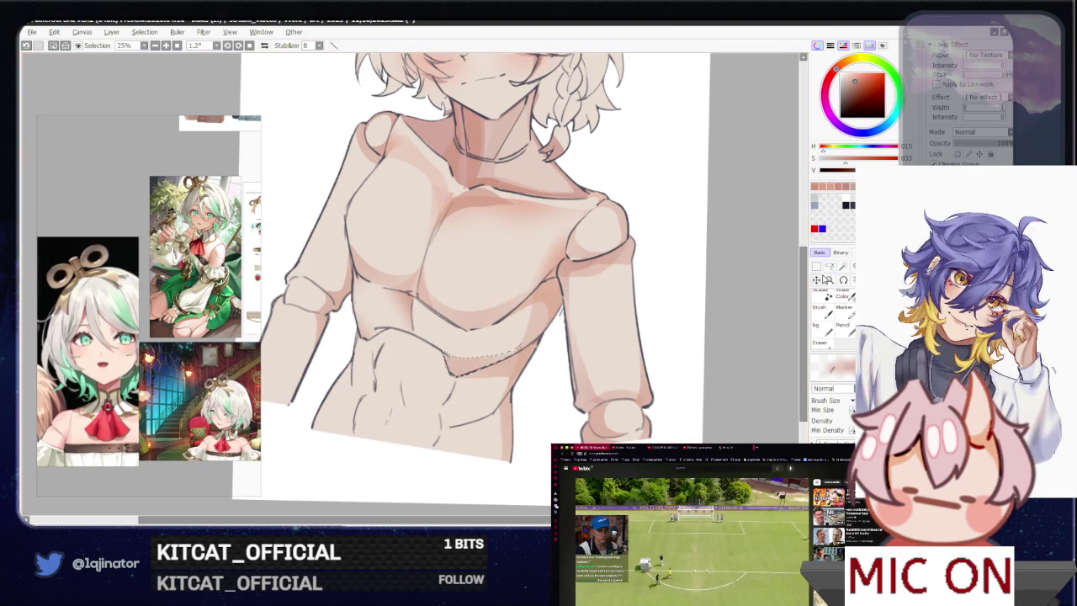
key("ctrl+d")
key("l")
left_click_drag(383, 328, 396, 366)
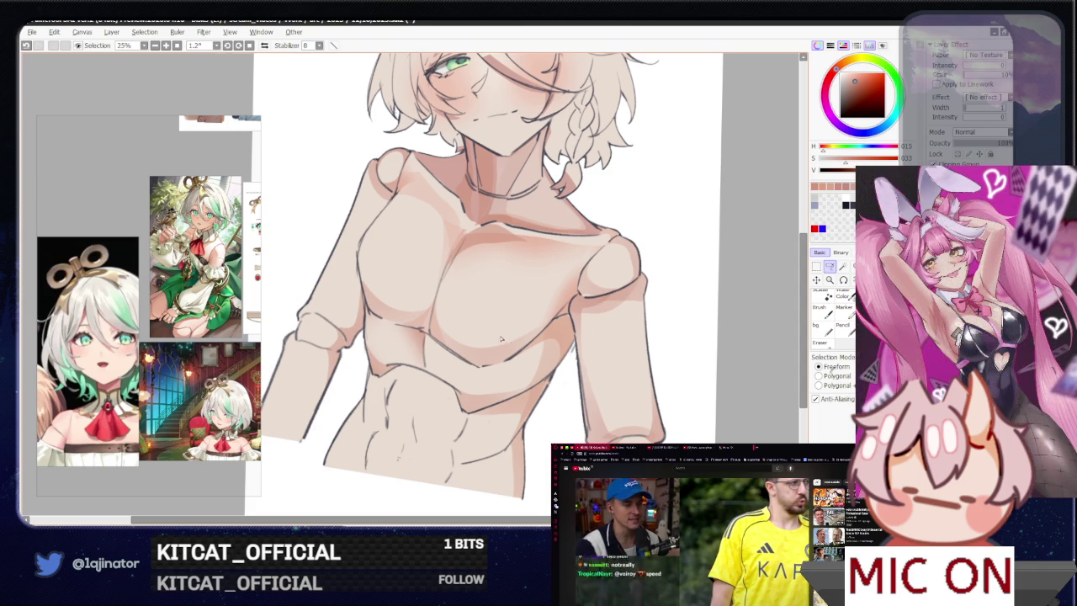
- Shade the next torso area, lasso along the lower chest line, and mirror the view to check
scroll(503, 338, "up", 1)
scroll(509, 336, "up", 1)
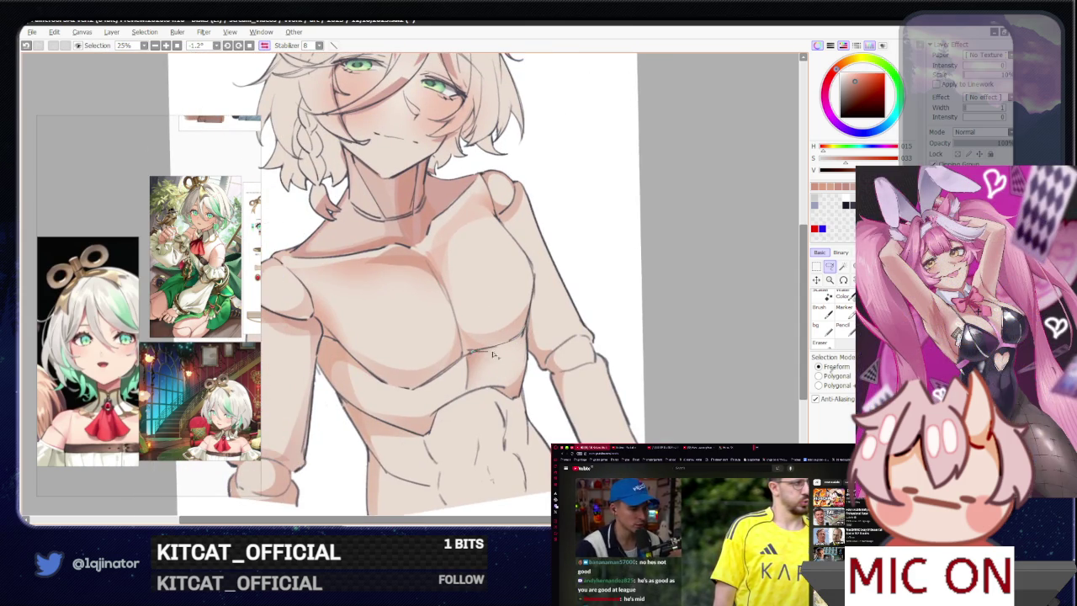
left_click_drag(528, 361, 532, 317)
key("b")
key("l")
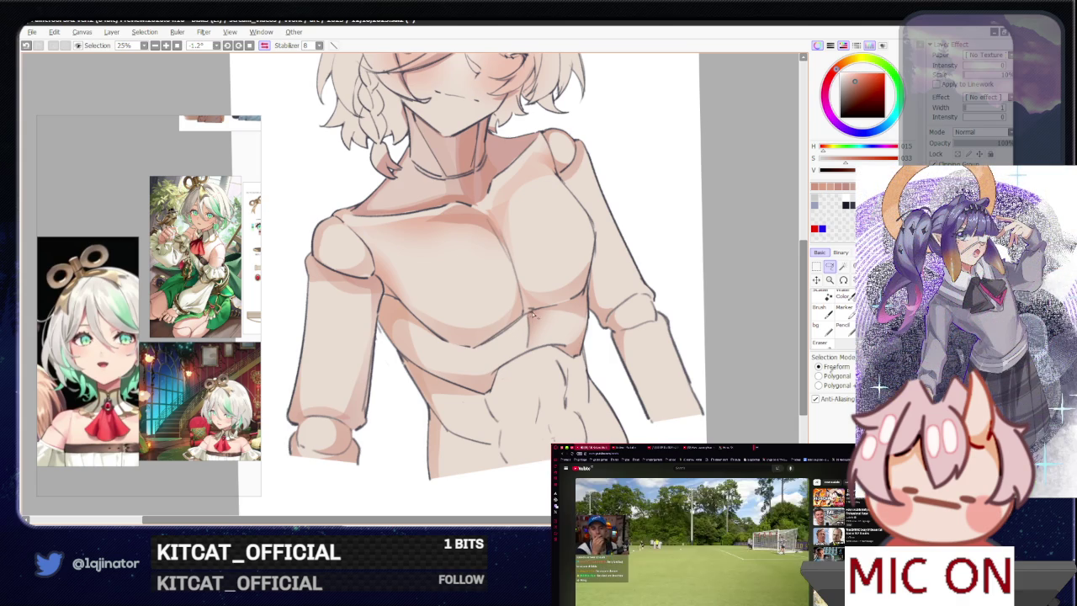
left_click_drag(476, 352, 503, 345)
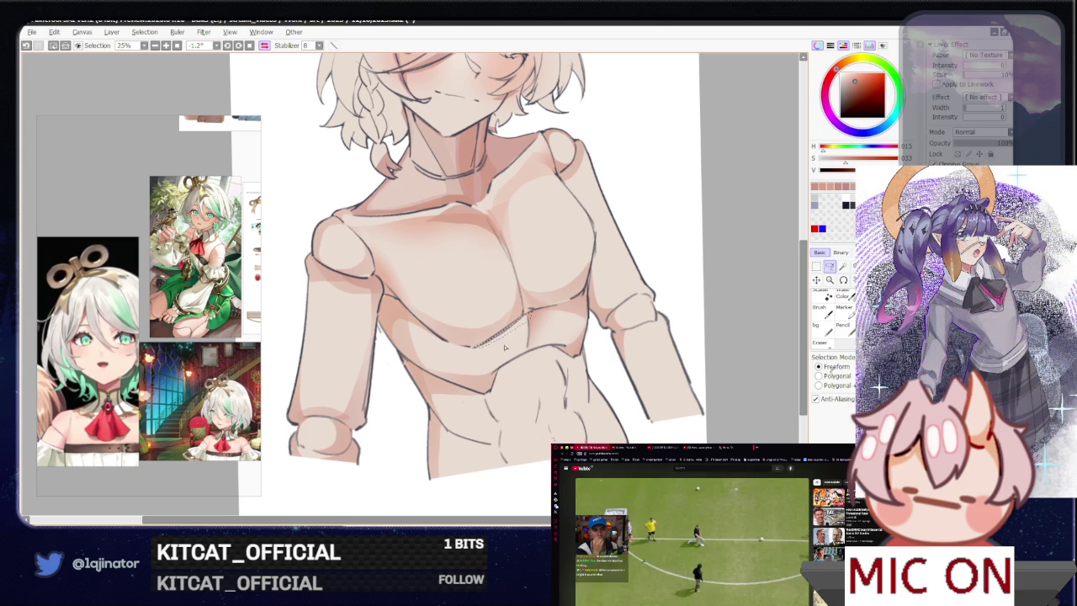
key("h")
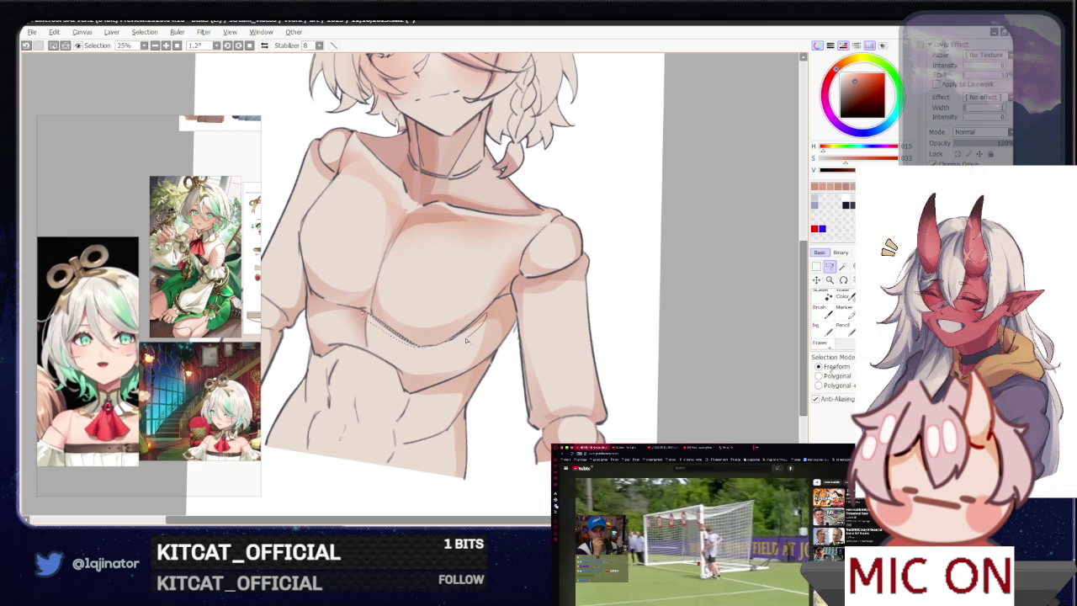
- Paint the lower-chest shadow, deselect, and shade the sides of the abdomen
key("b")
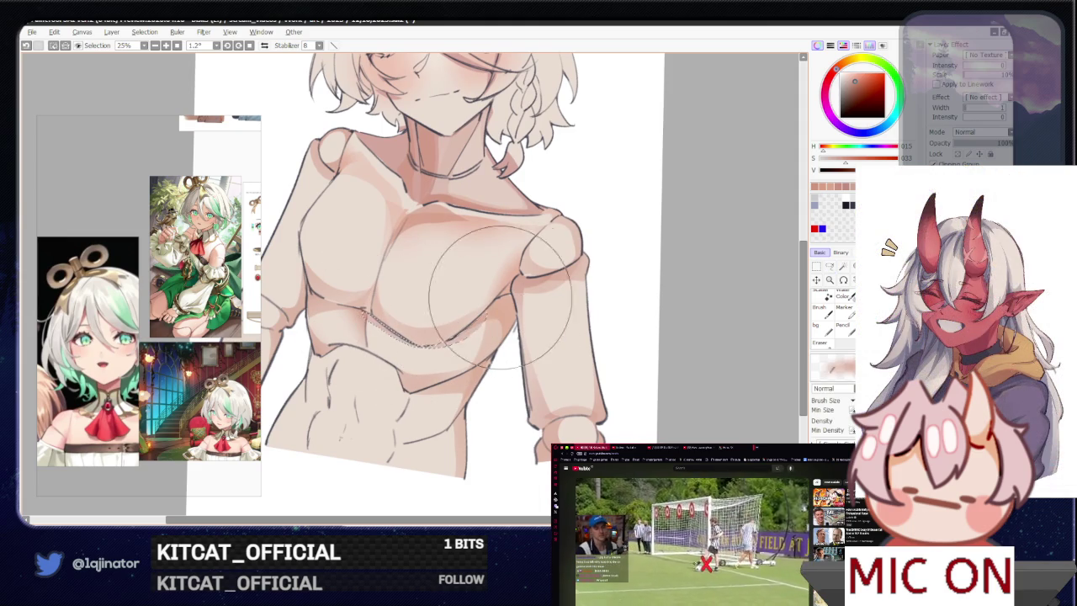
key("ctrl+d")
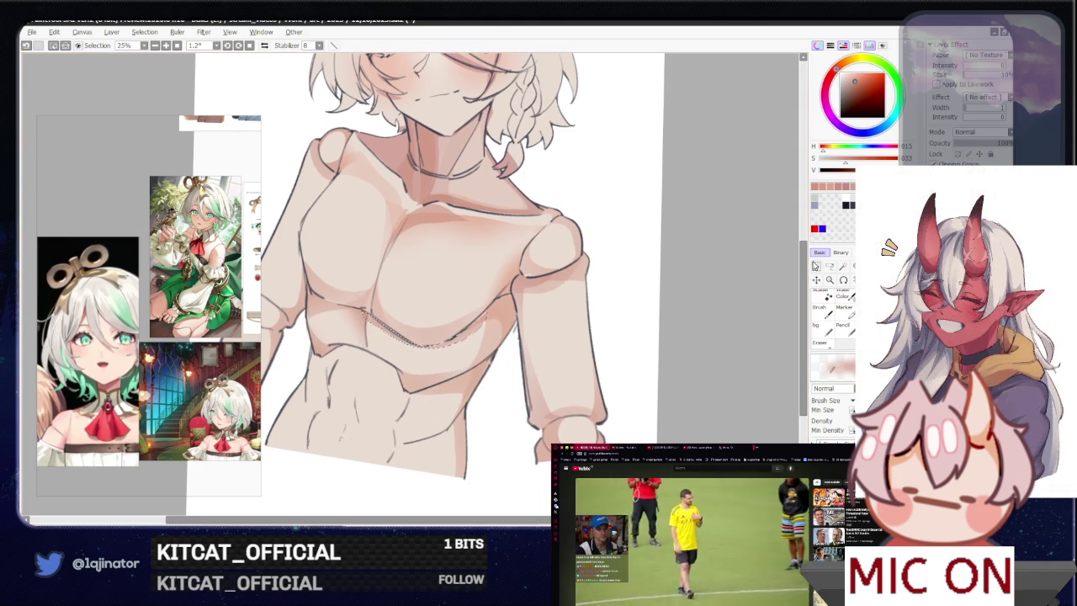
key("l")
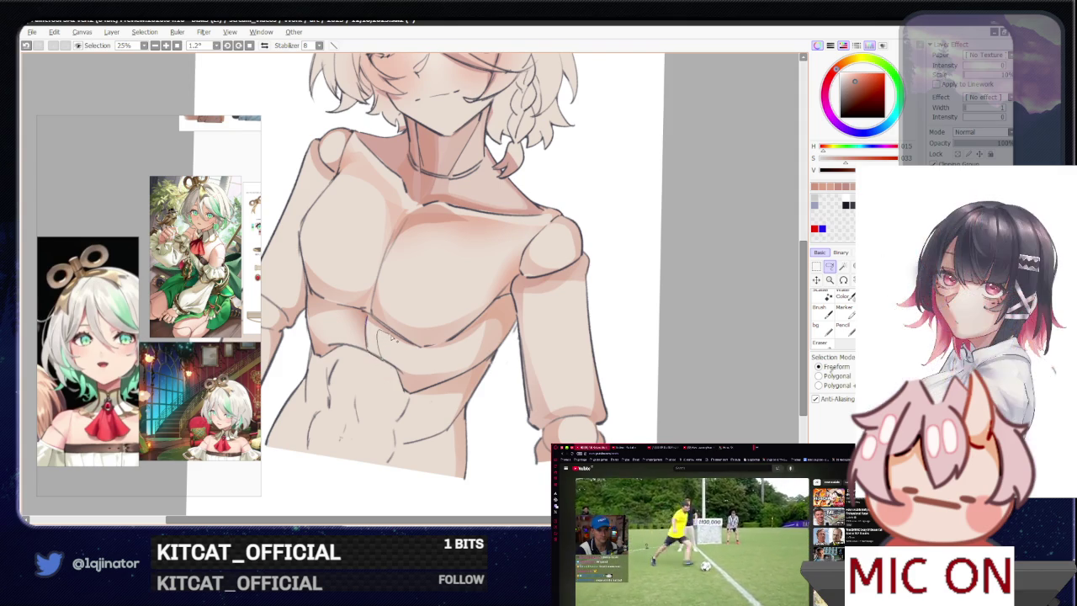
key("b")
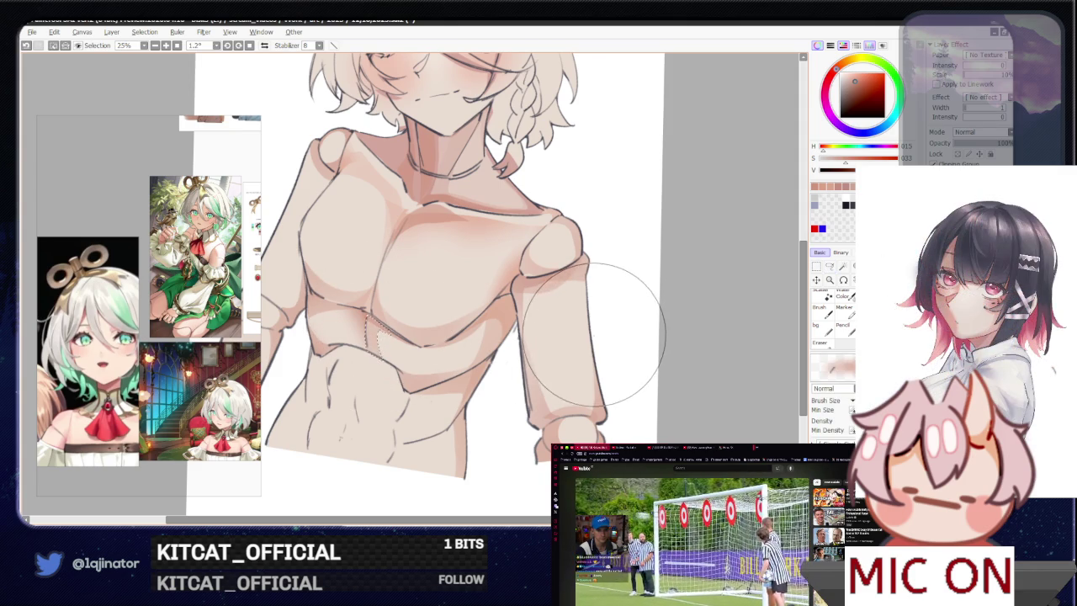
key("l")
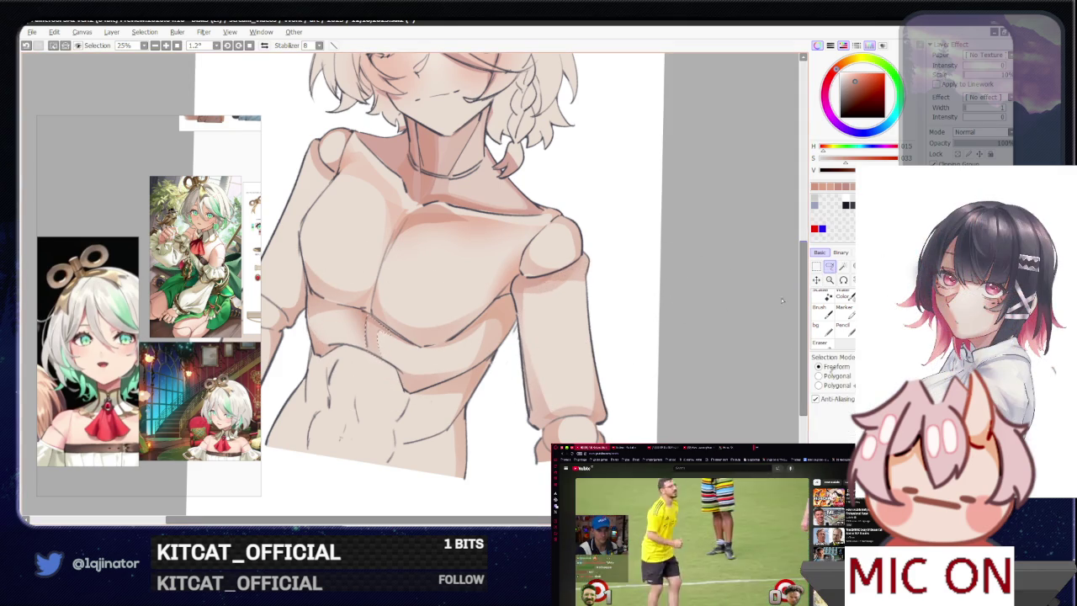
left_click_drag(531, 357, 573, 311)
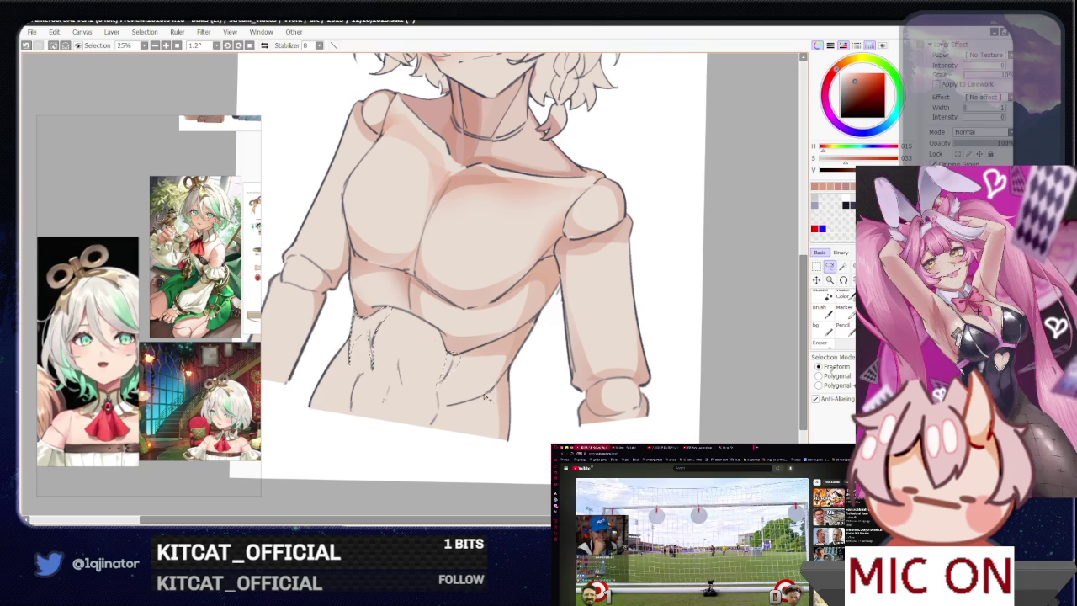
key("b")
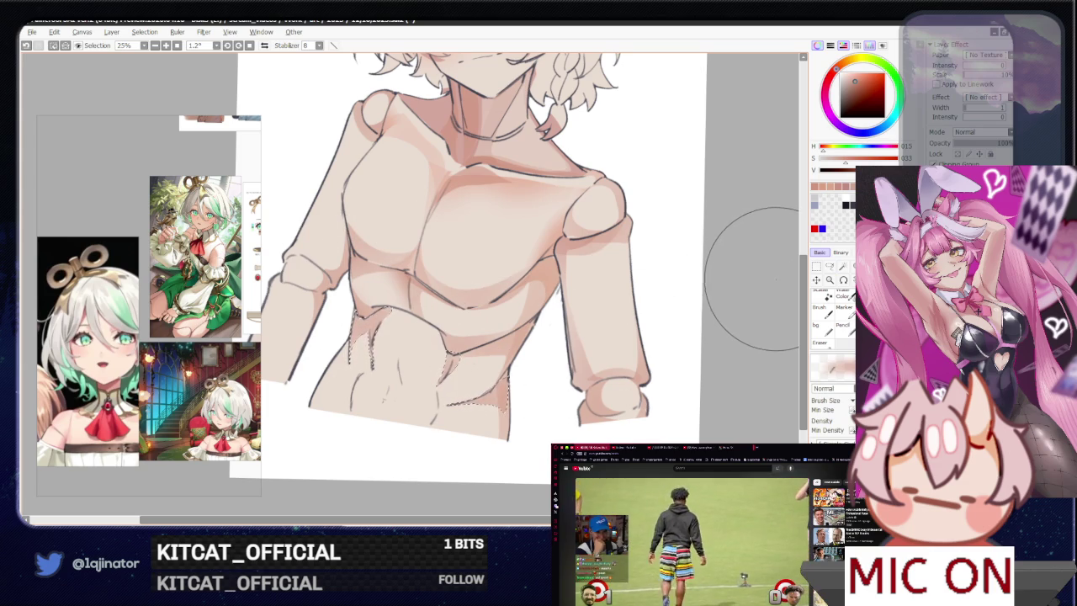
- Unmirror the view and paint a soft pink shadow across the upper abdomen below the chest line
key("l")
key("ctrl+d")
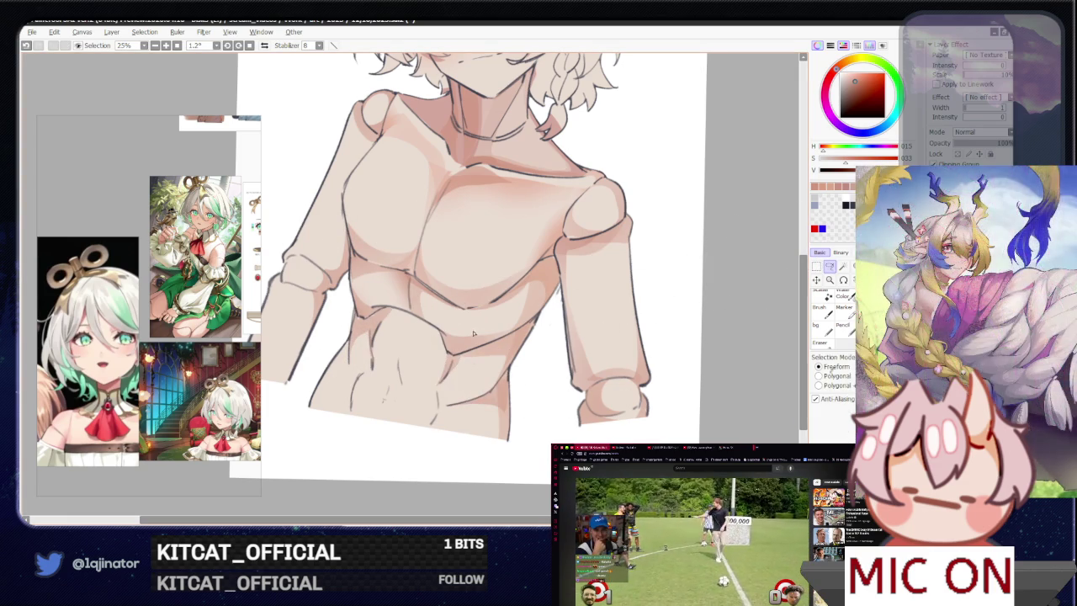
key("h")
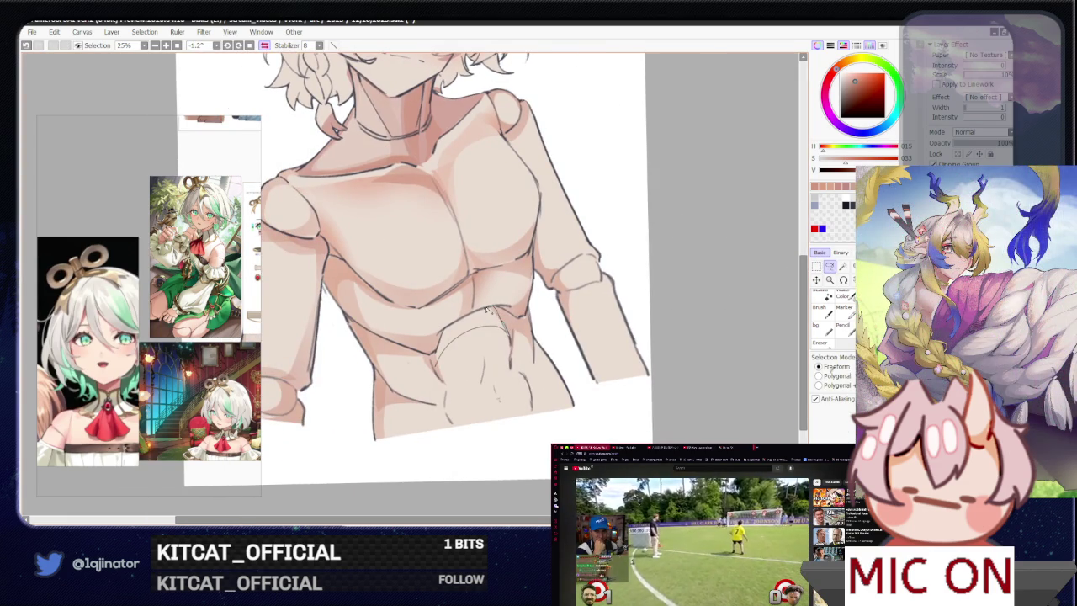
left_click_drag(444, 334, 438, 366)
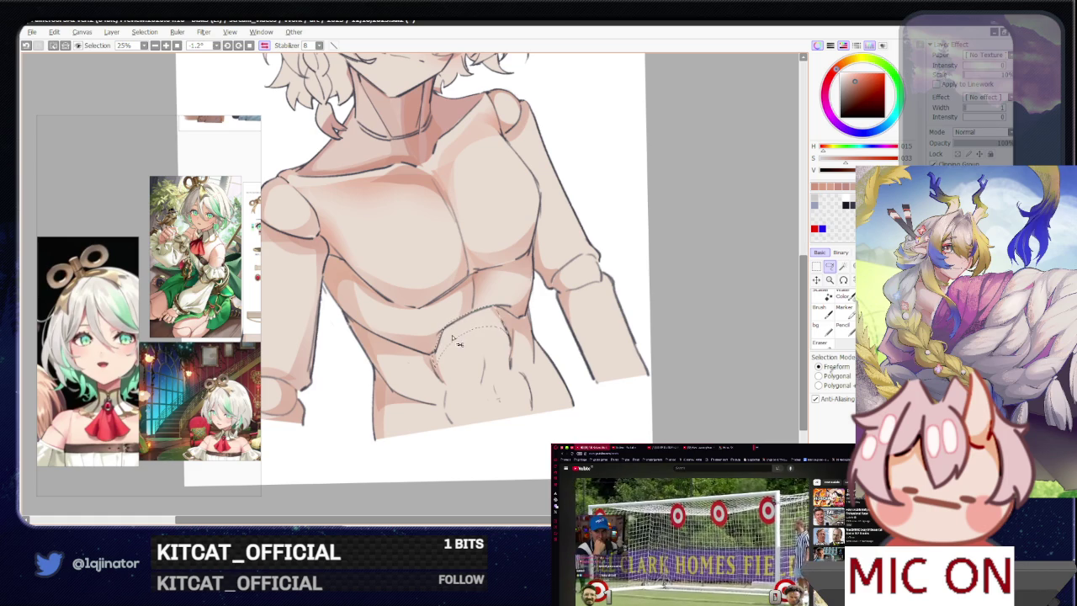
key("b")
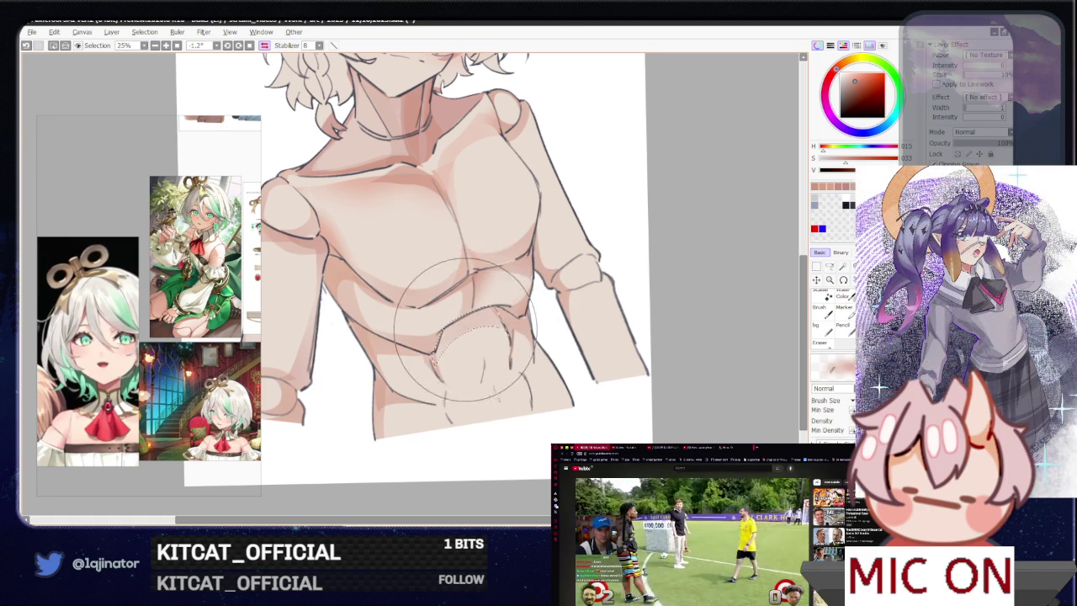
left_click(830, 266)
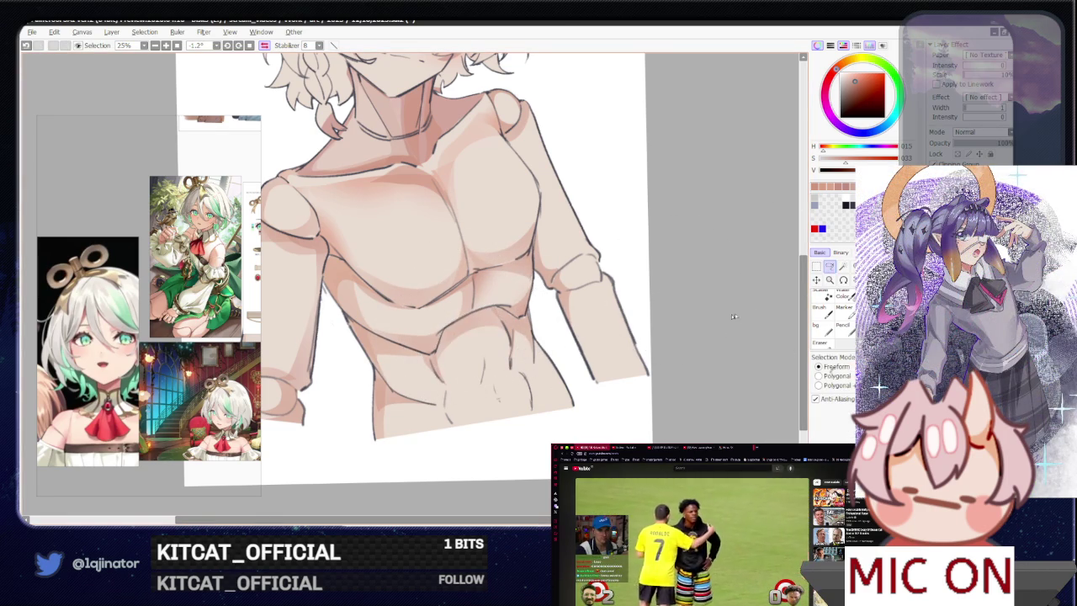
left_click_drag(599, 336, 541, 376)
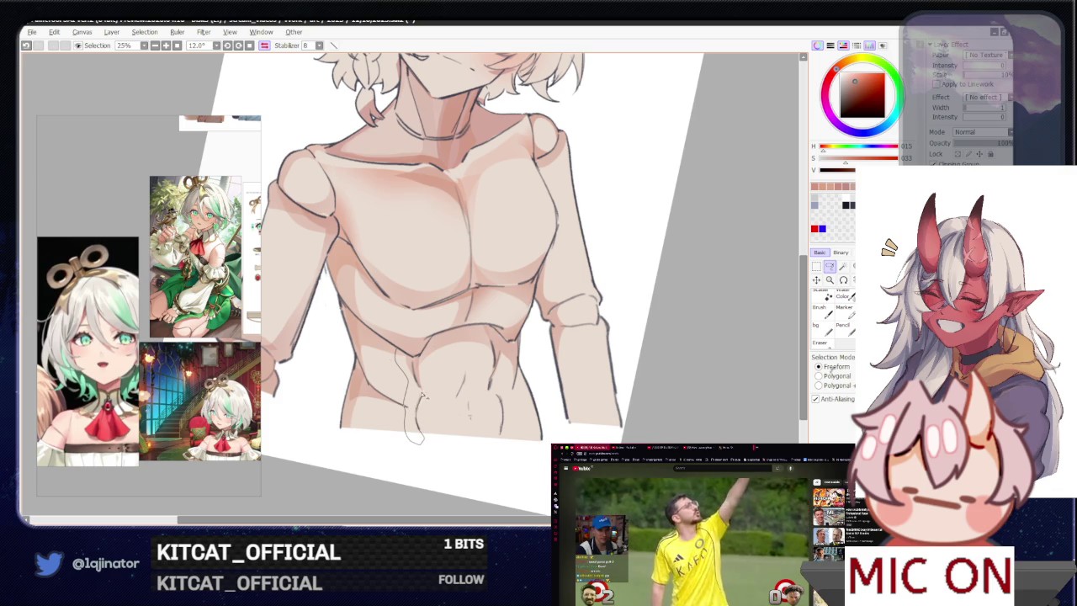
- Lasso and shade two regions of the abdomen, deselecting after each
left_click_drag(422, 395, 412, 359)
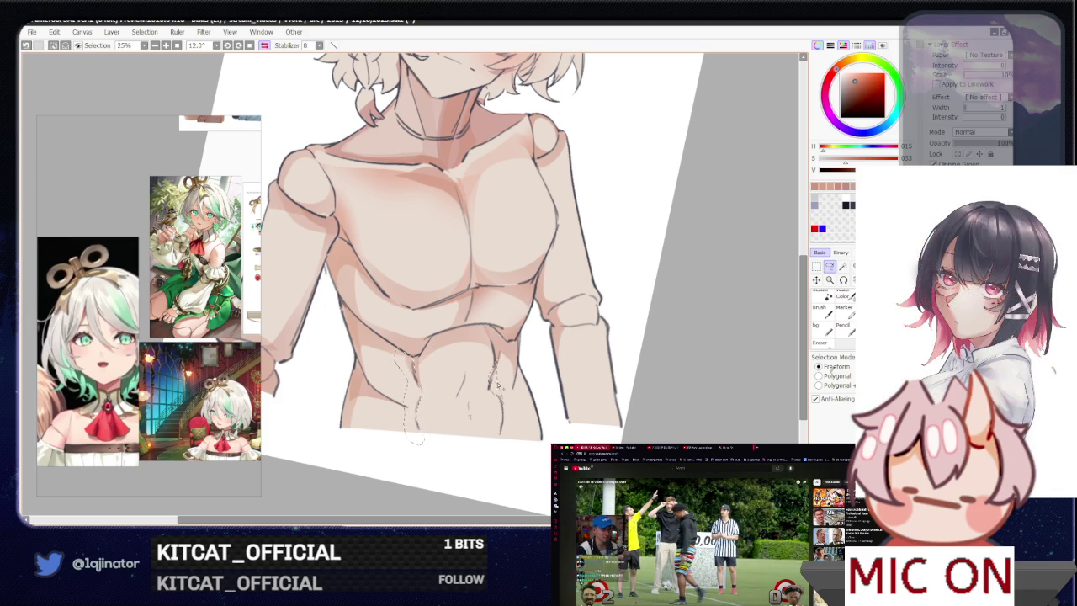
key("b")
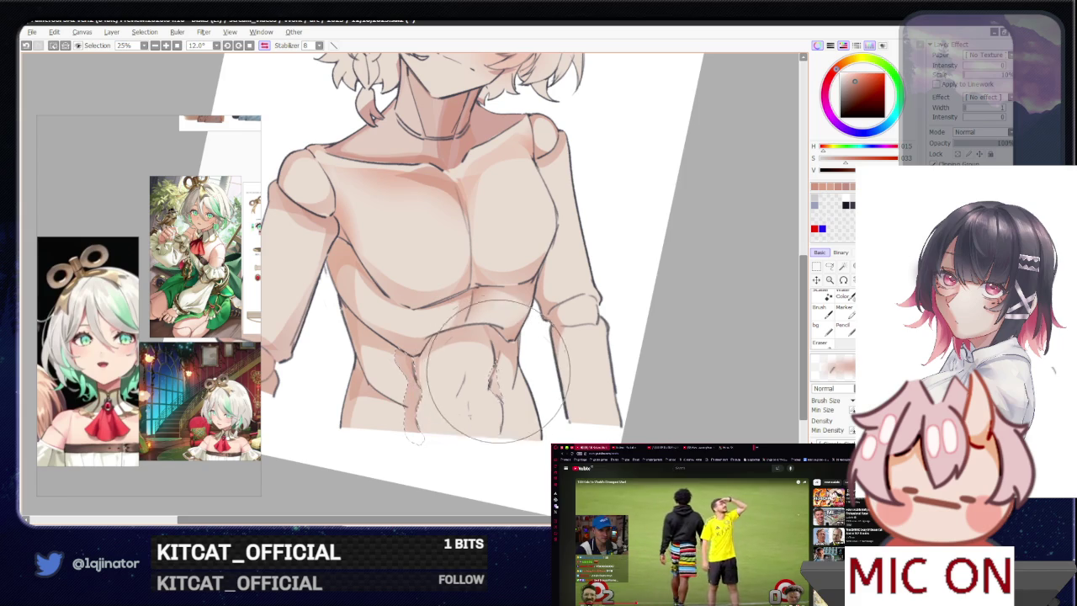
left_click(829, 266)
key("ctrl+d")
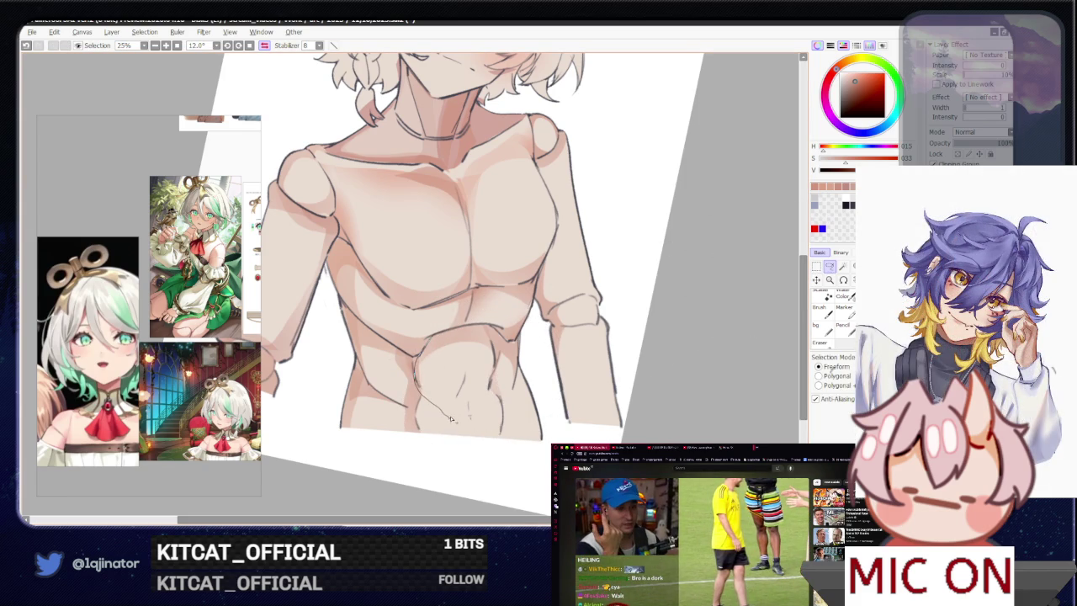
left_click_drag(461, 417, 417, 356)
key("b")
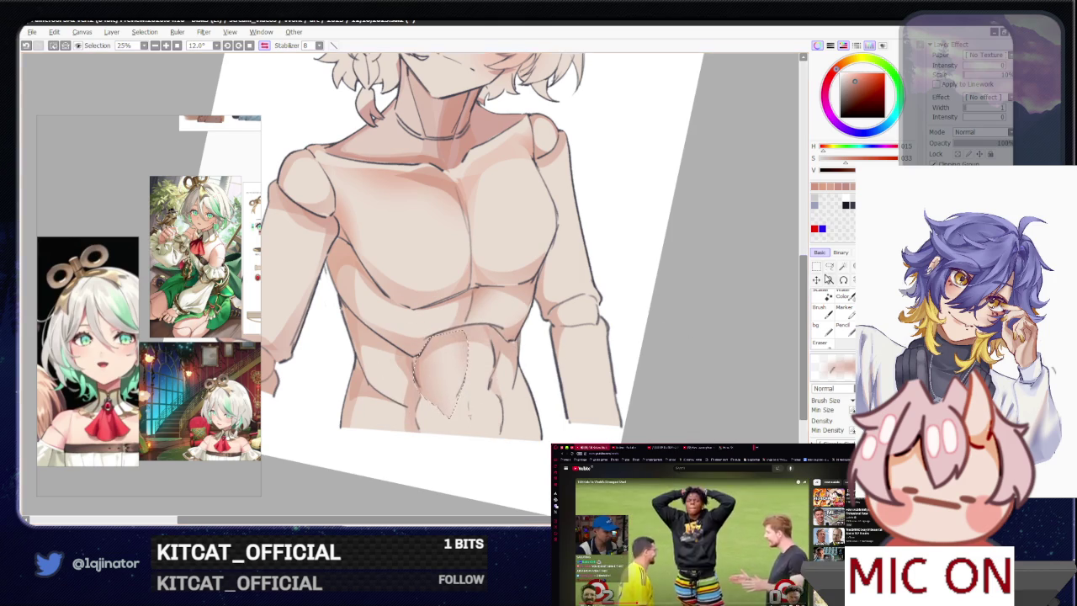
left_click(830, 266)
key("ctrl+d")
- Shade the lower abdomen and the side of the lower abdomen with soft shadows
mouse_move(418, 405)
left_mouse_down()
mouse_move(466, 453)
mouse_move(425, 388)
left_mouse_up()
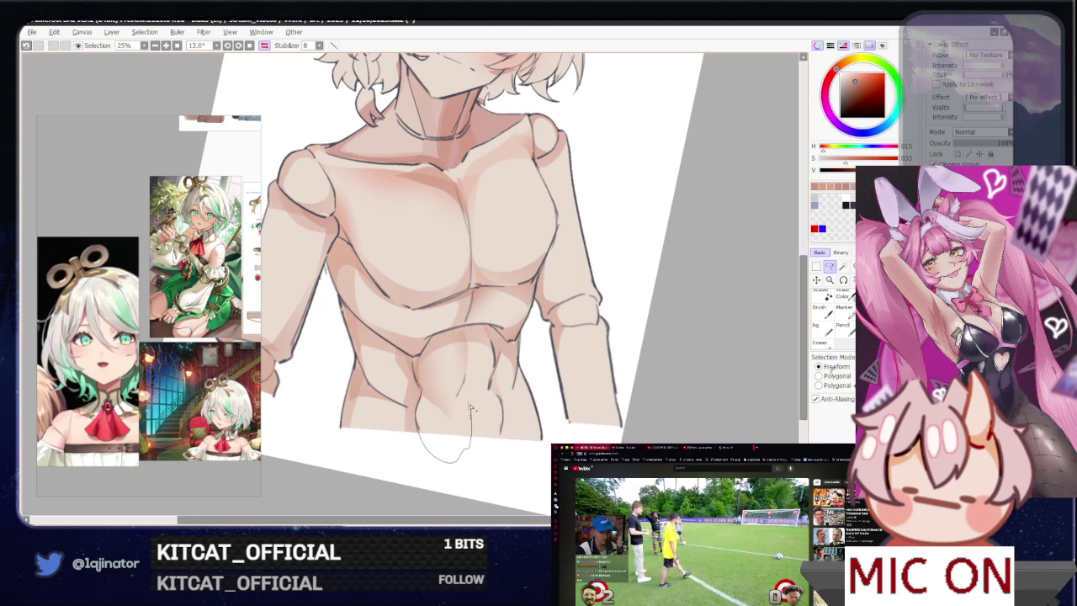
key("b")
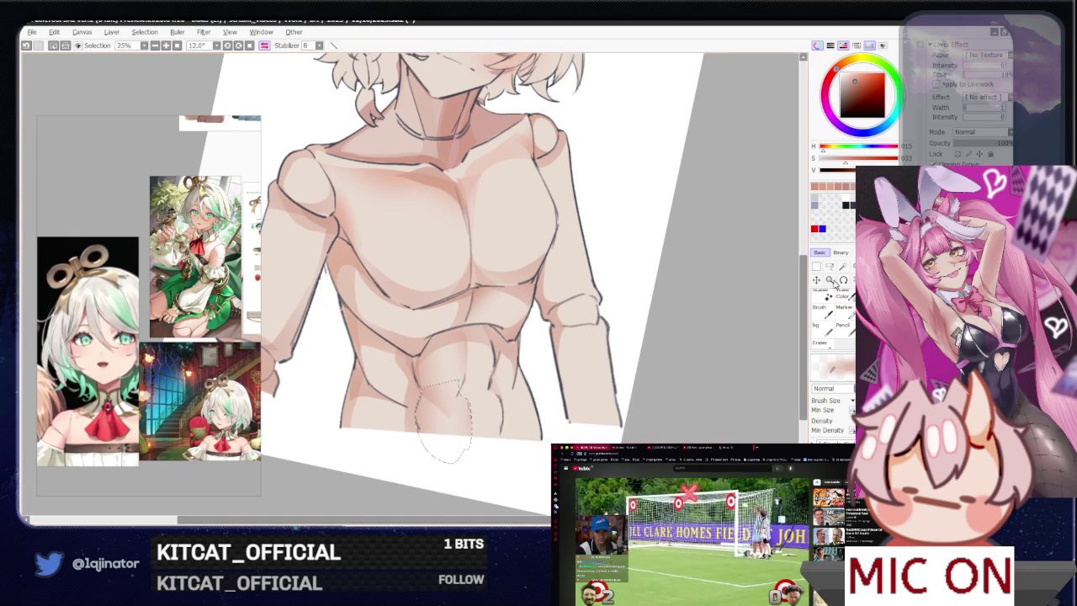
key("ctrl+d")
key("l")
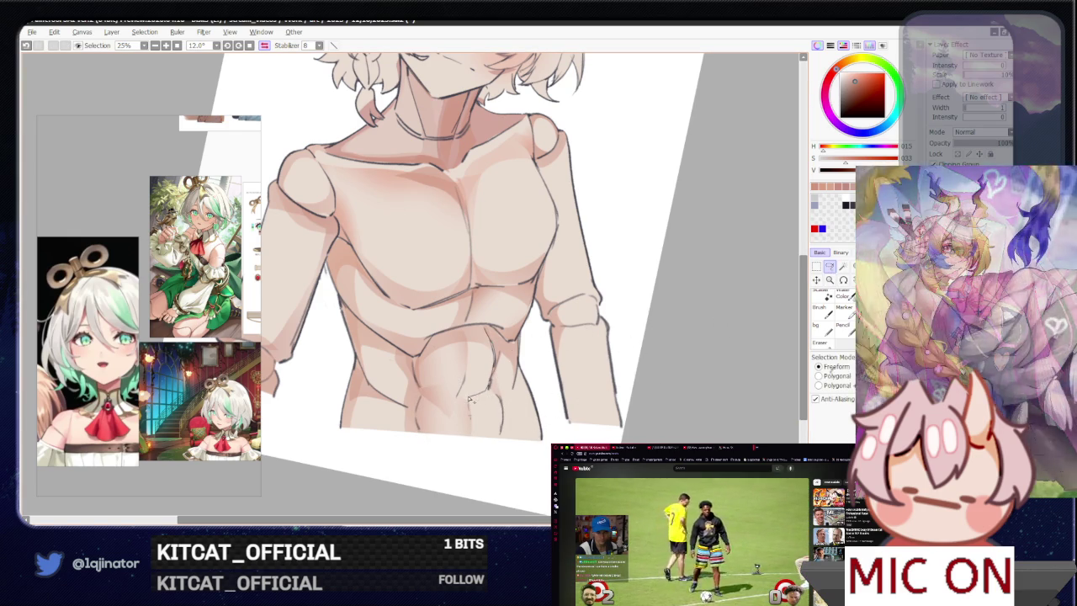
mouse_move(468, 330)
left_mouse_down()
mouse_move(495, 402)
mouse_move(461, 345)
left_mouse_up()
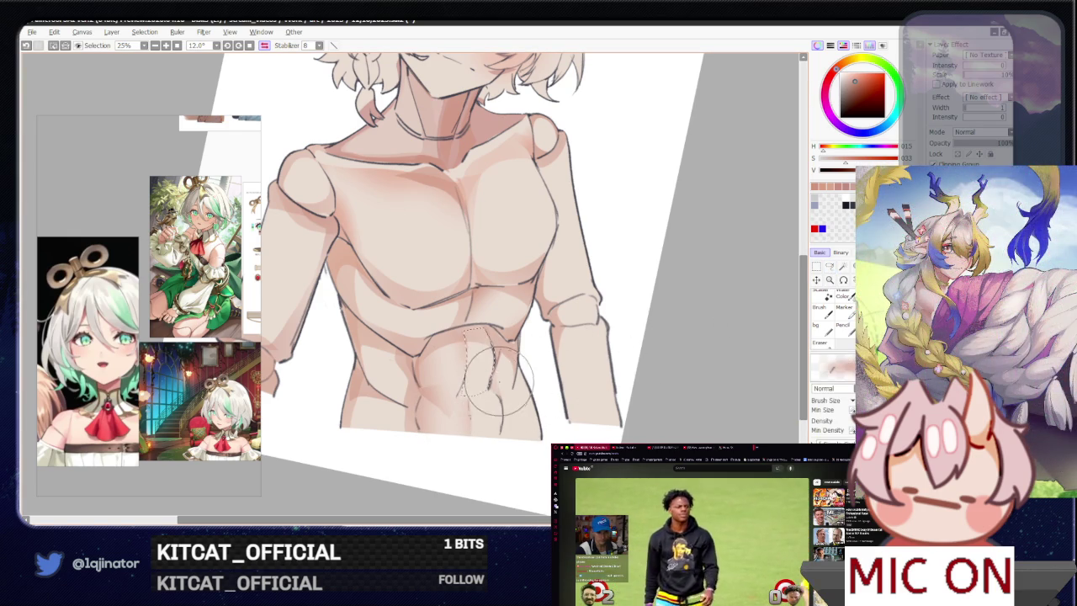
key("ctrl+d")
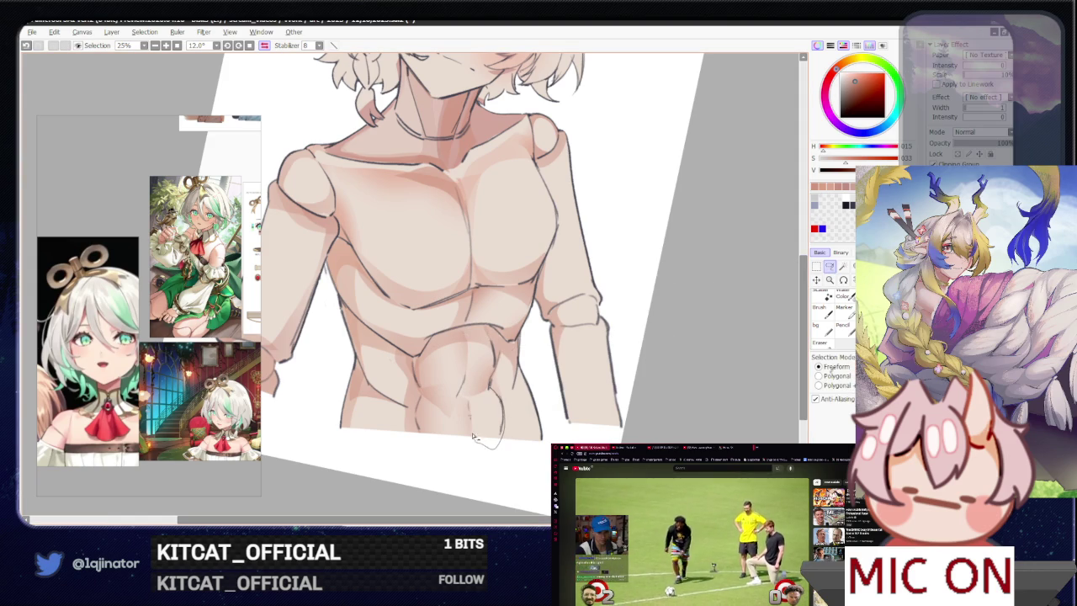
left_click_drag(467, 407, 488, 387)
key("b")
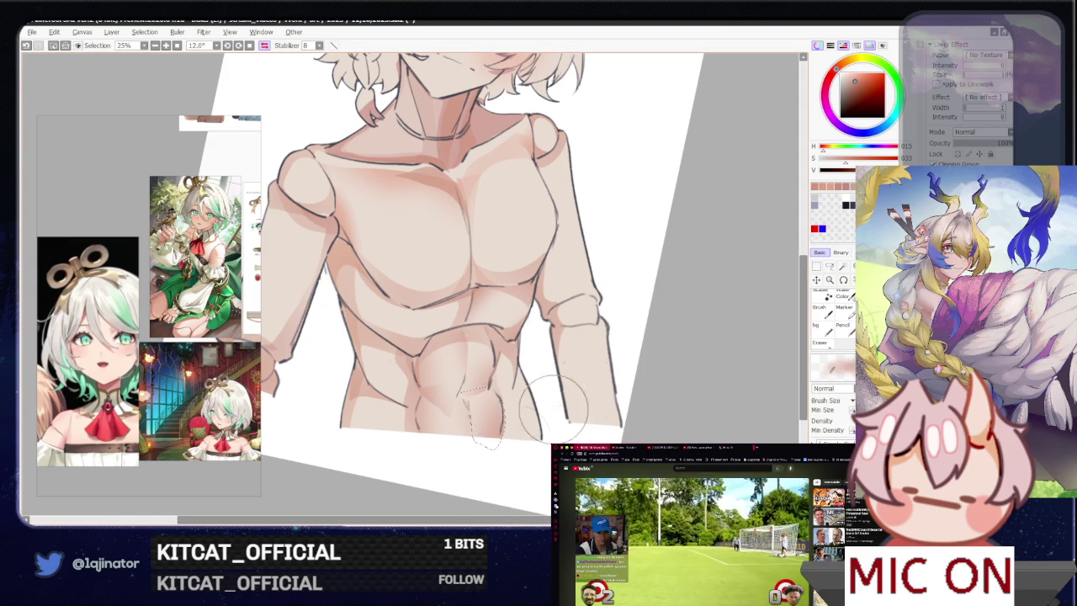
key("l")
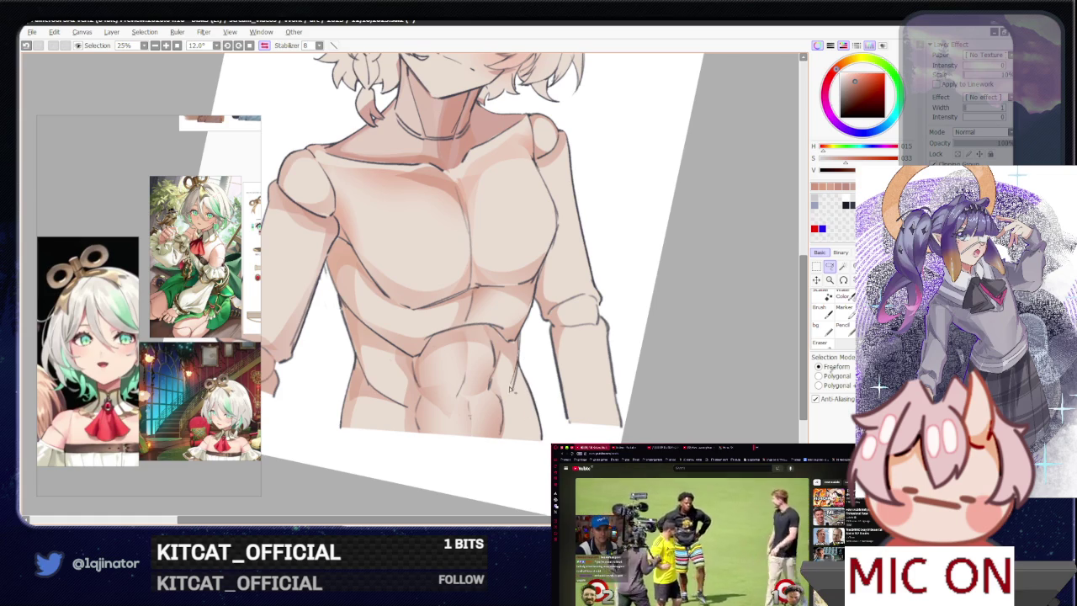
- Shade a final lower-abdomen patch and rotate the canvas to bring the face into view
left_click_drag(539, 415, 526, 400)
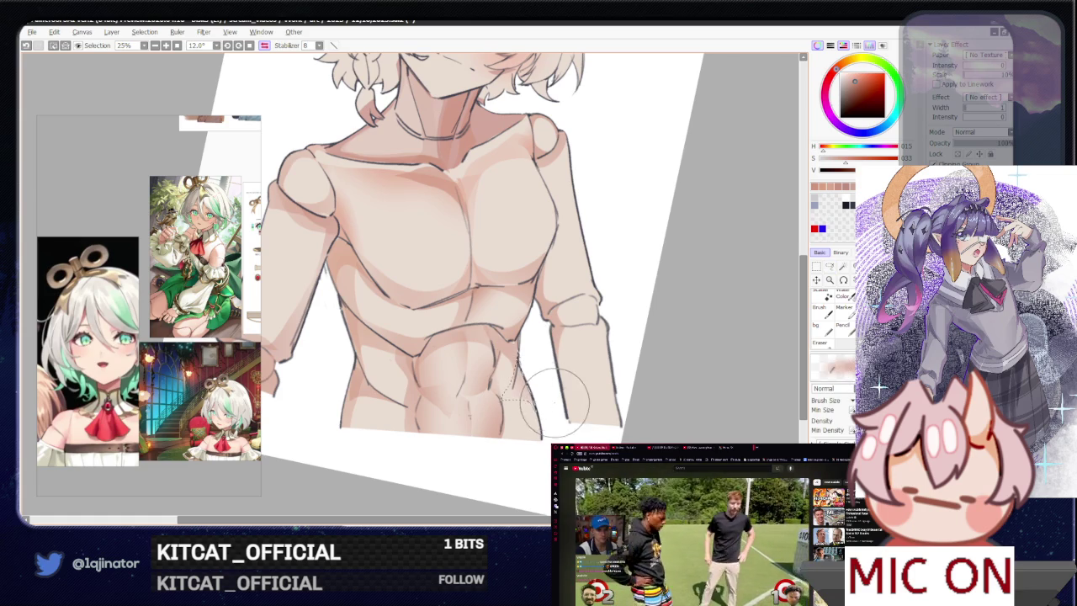
left_click(821, 313)
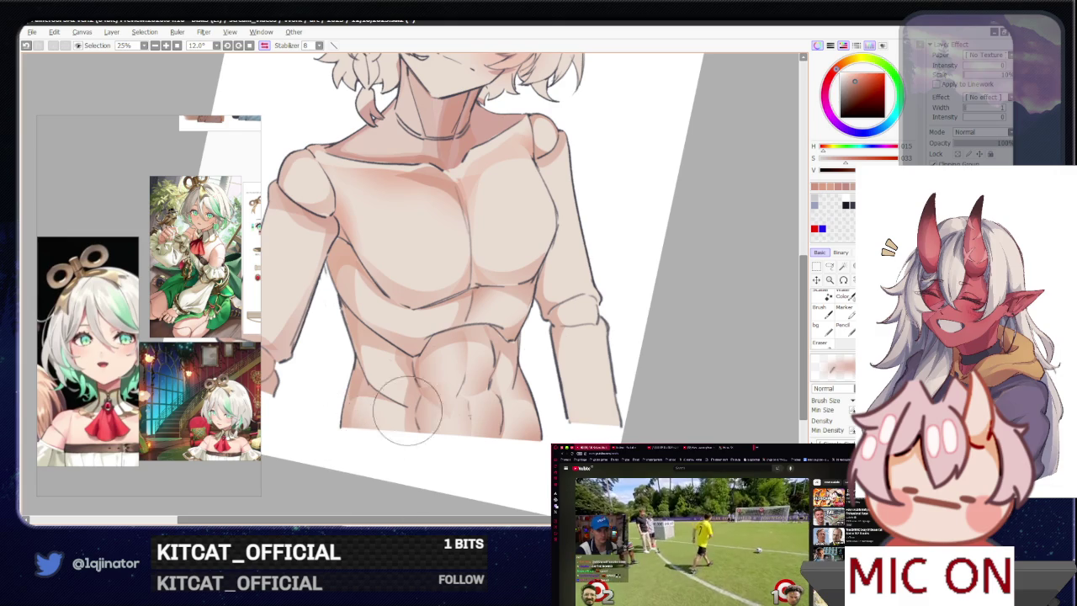
left_click(835, 271)
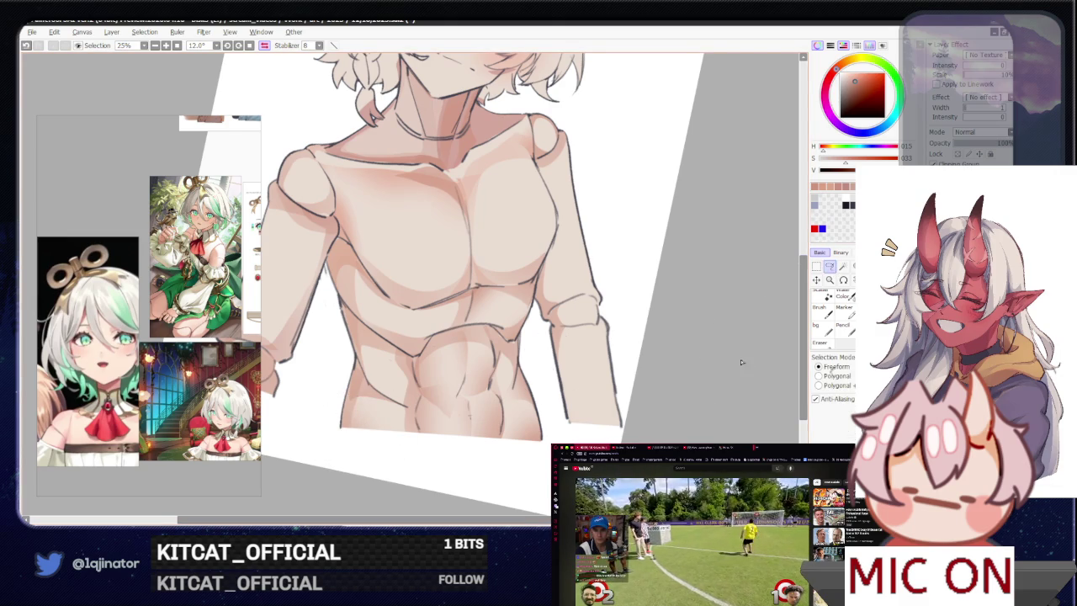
left_click_drag(389, 326, 498, 397)
mouse_move(420, 323)
left_mouse_down()
mouse_move(412, 336)
mouse_move(391, 294)
left_mouse_up()
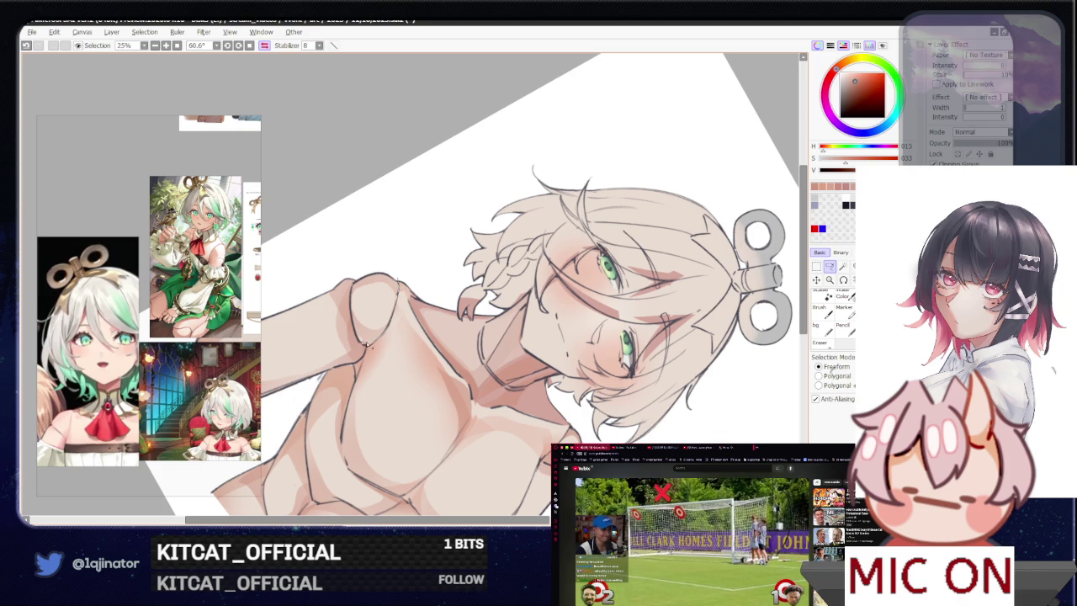
key("b")
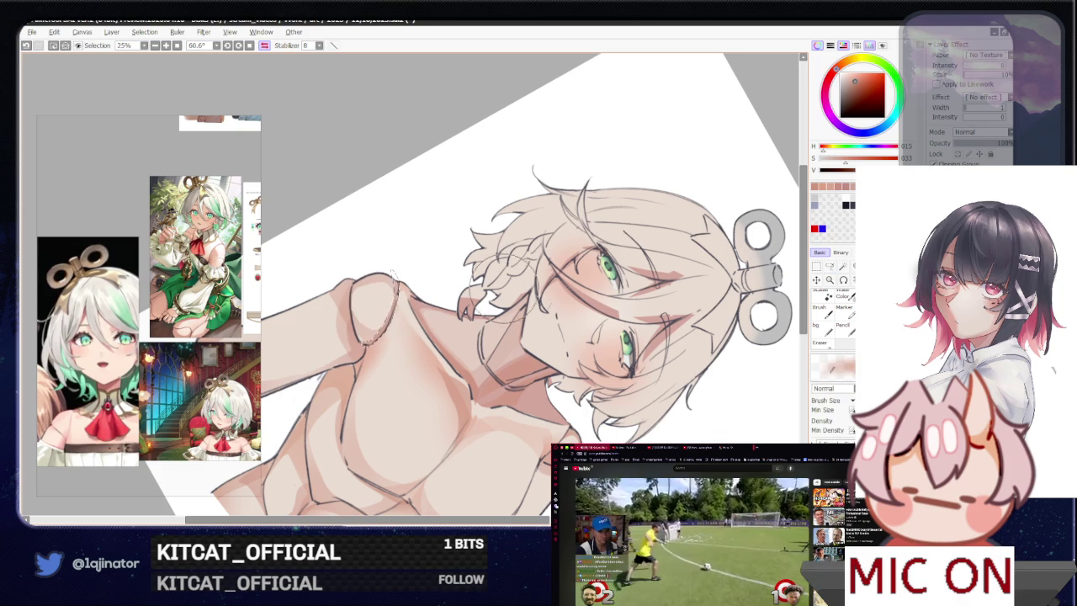
left_click(829, 266)
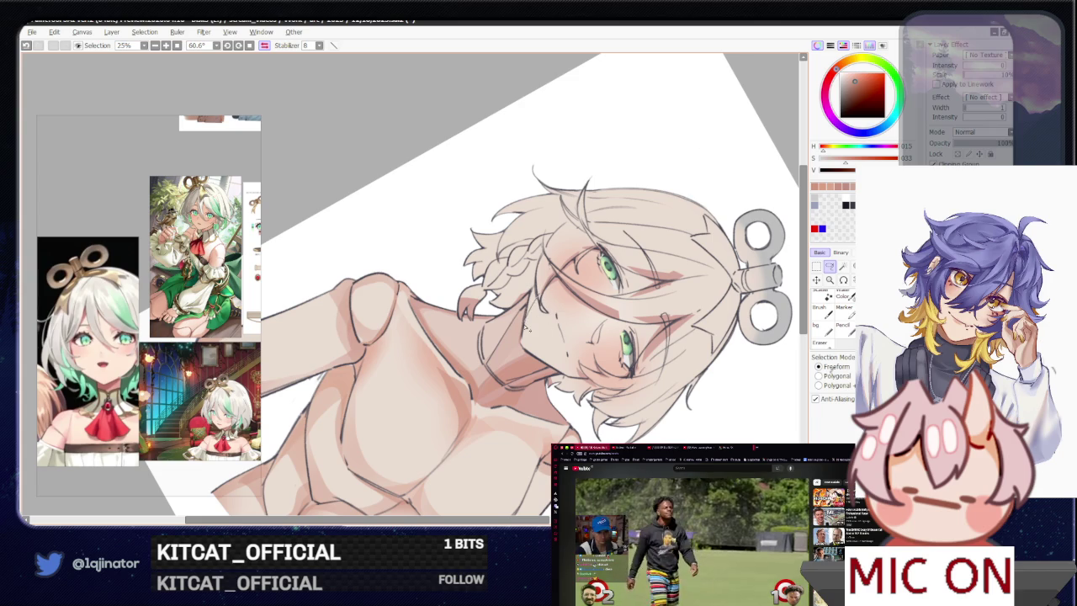
left_click_drag(534, 379, 399, 288)
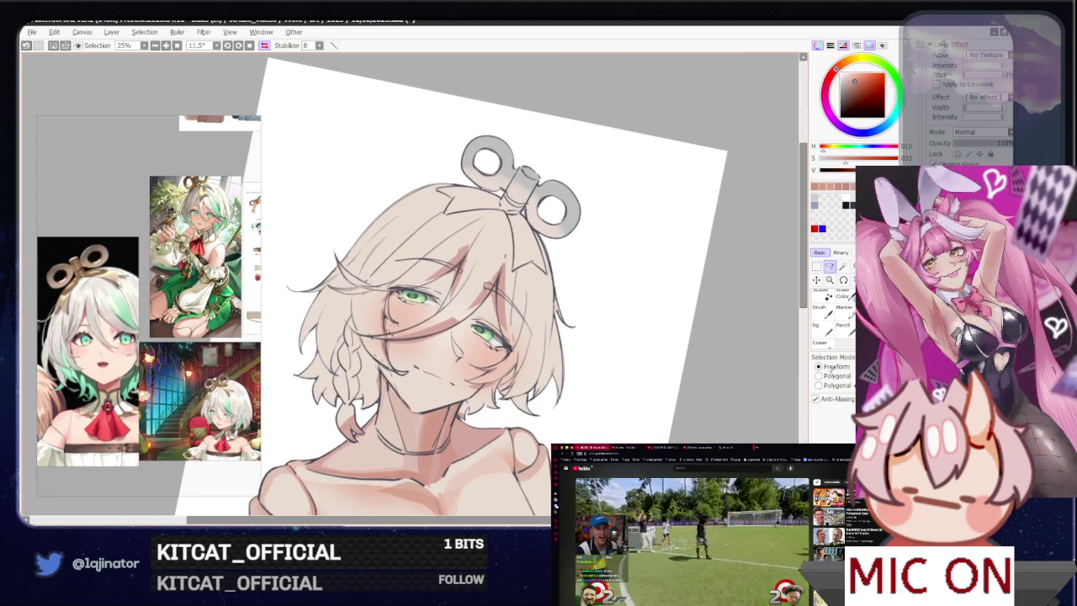
key("w")
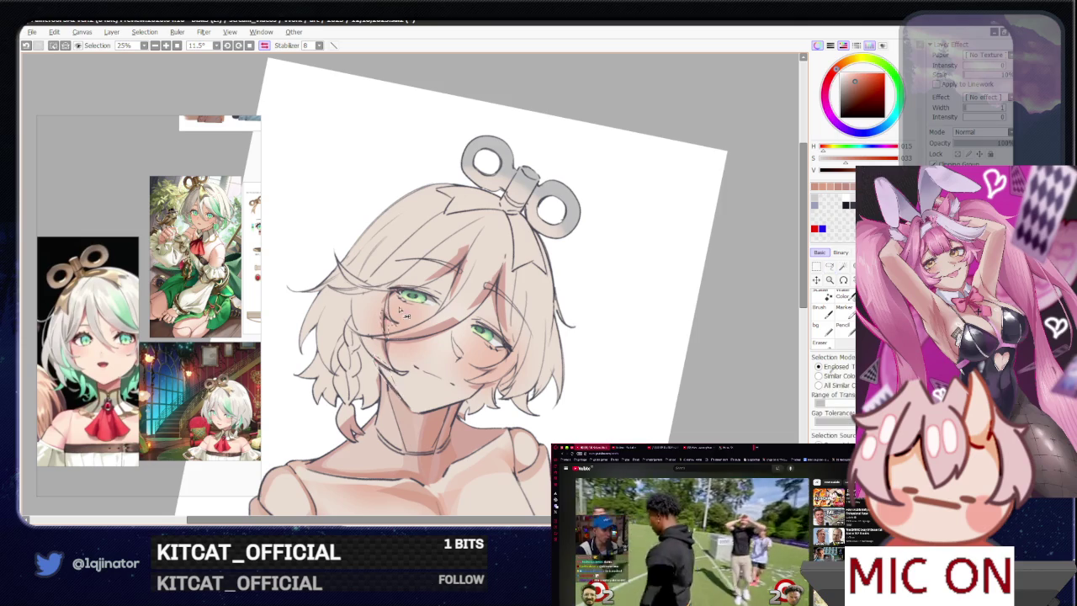
key("minus")
key("l")
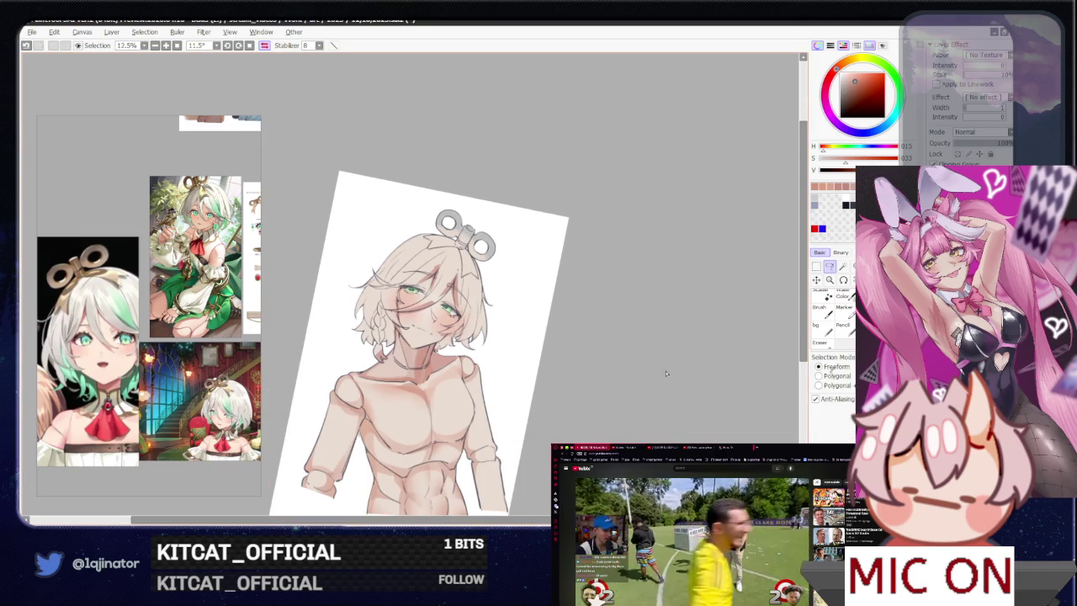
scroll(698, 353, "up", 3)
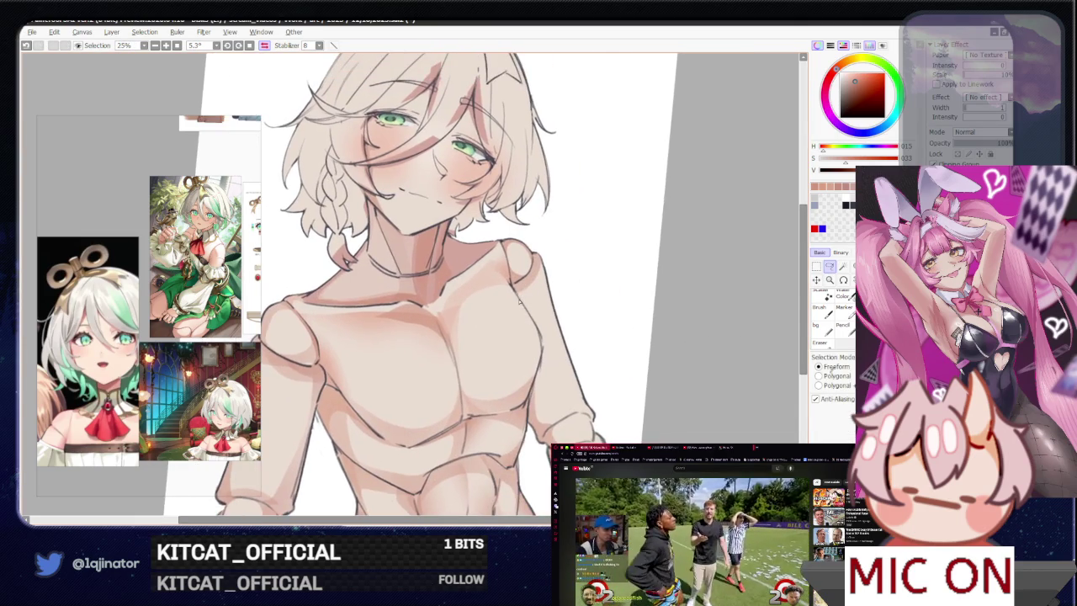
- Unmirror the view, deselect, shrink the brush, and straighten and zoom the canvas onto the shoulder
key("h")
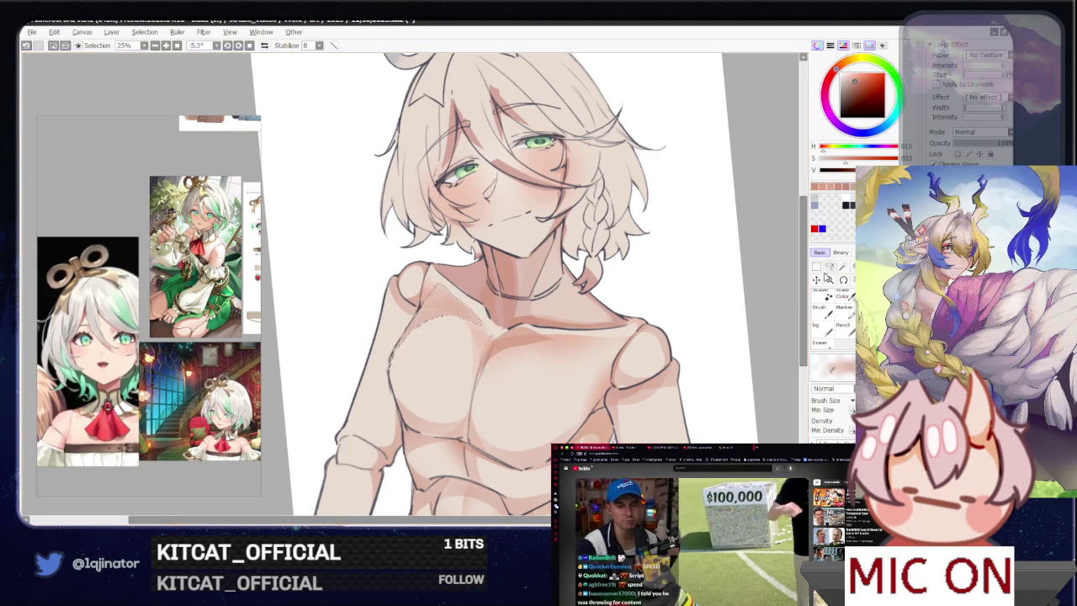
key("ctrl+d")
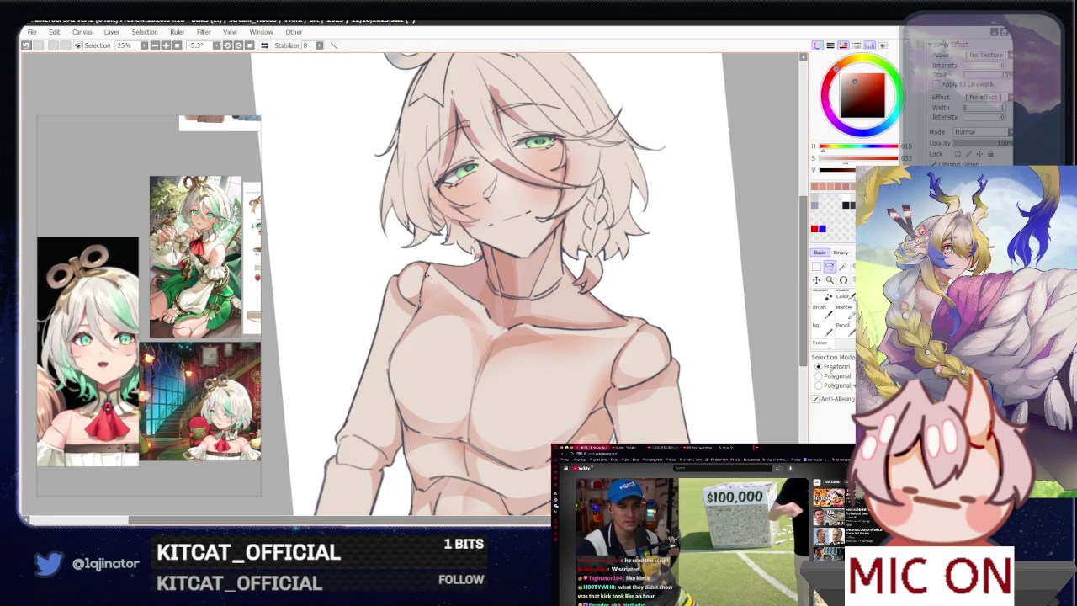
key("b")
key("bracketleft")
key("bracketleft")
key("bracketleft")
key("minus")
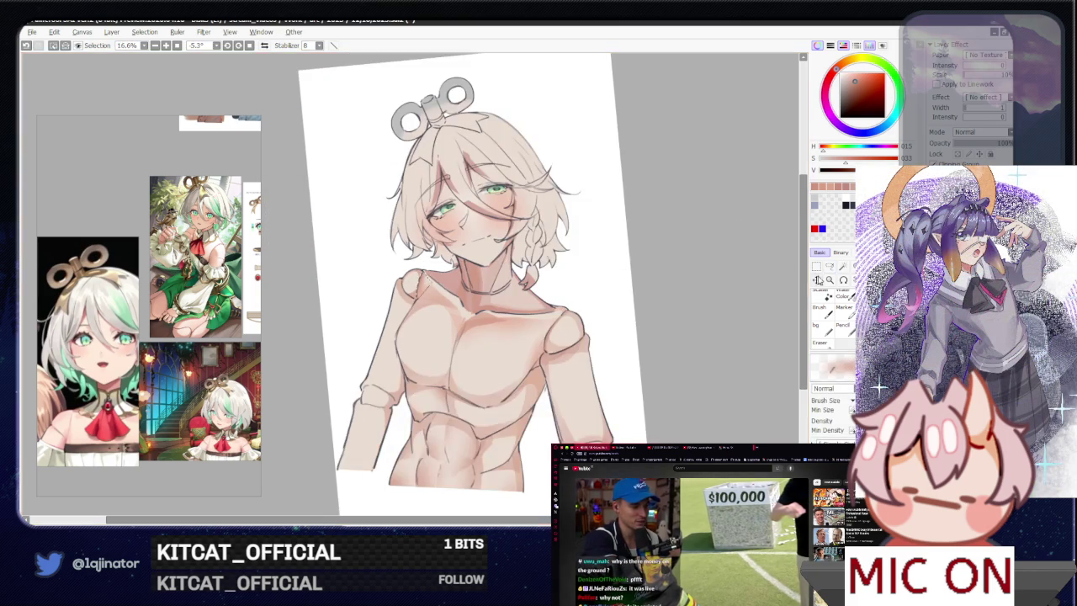
key("m")
left_click_drag(690, 278, 725, 268, "alt")
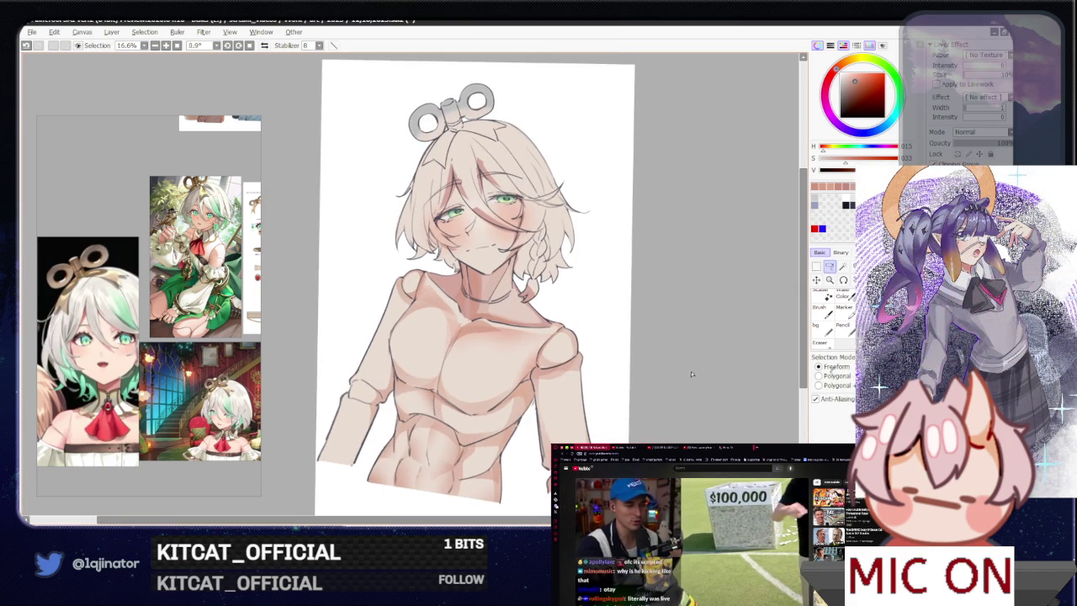
key("plus")
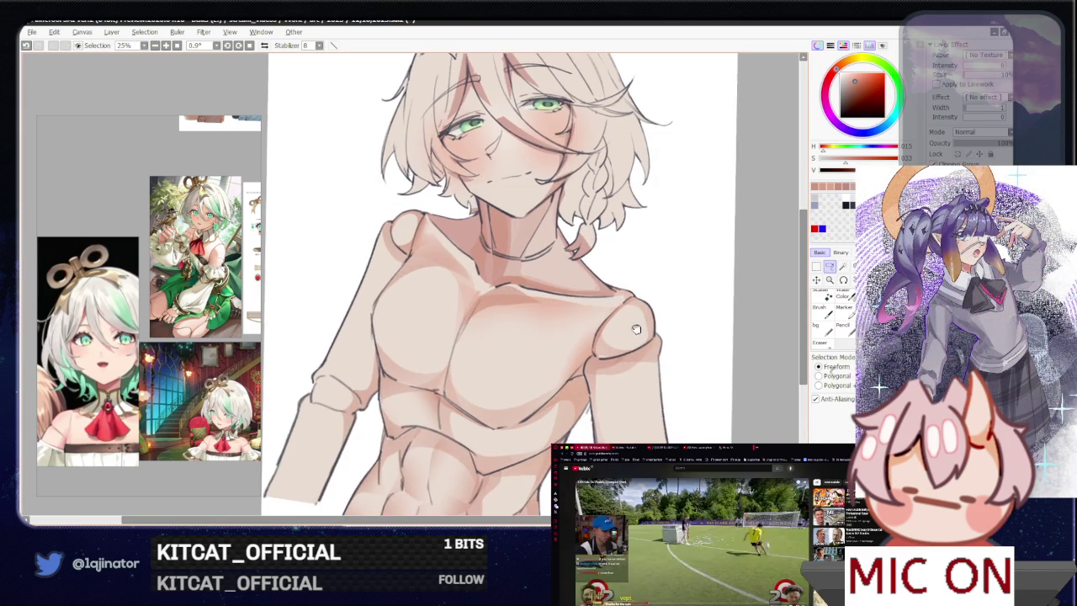
left_click_drag(637, 328, 548, 309)
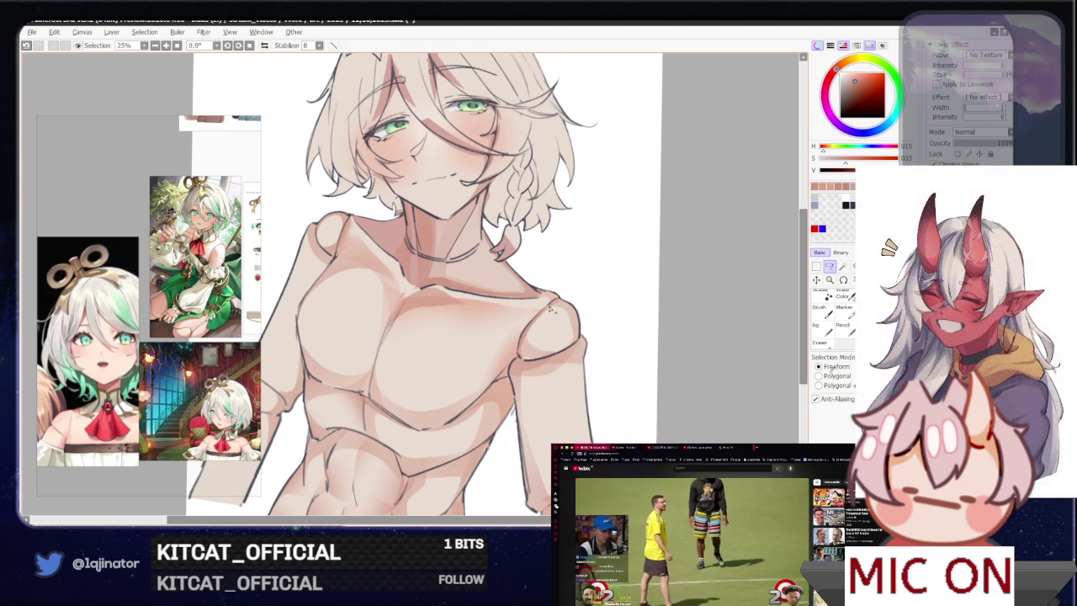
- Lasso and shade the shoulder ball joint in two passes
left_click_drag(523, 353, 535, 323)
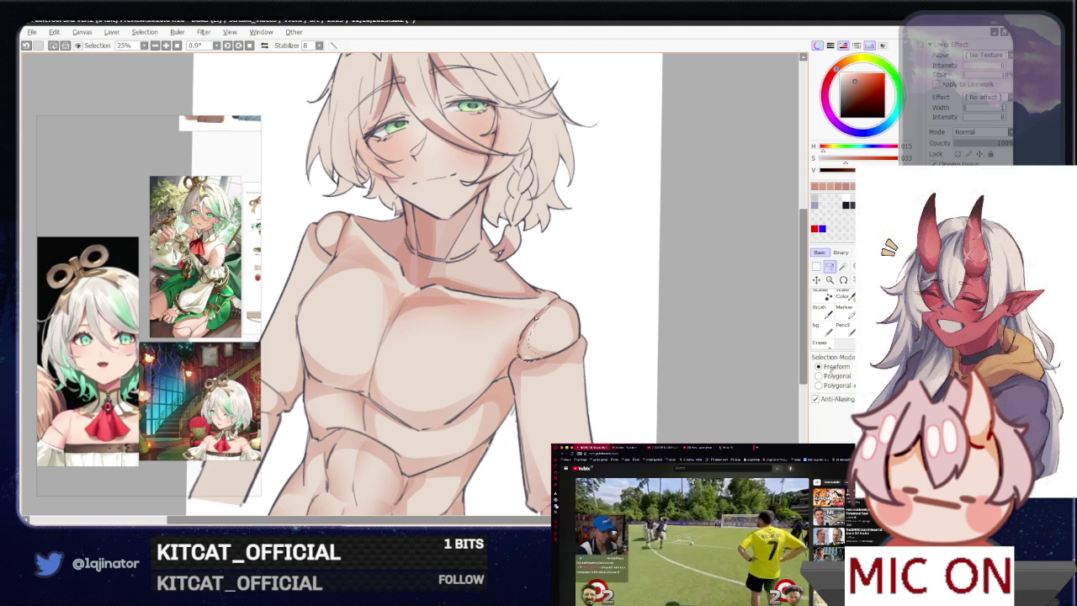
key("b")
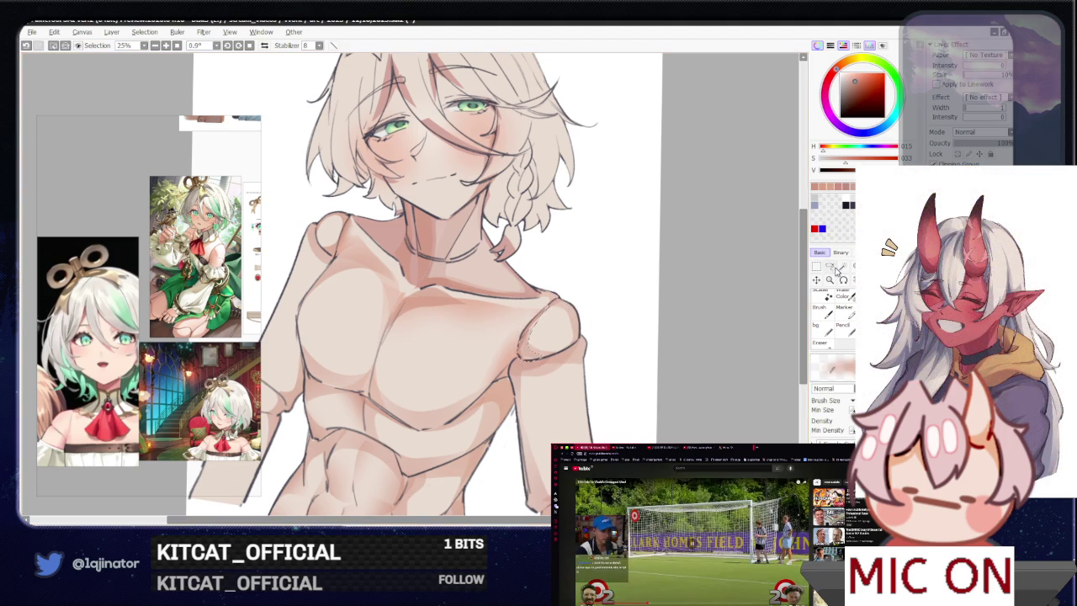
left_click(830, 266)
left_click_drag(324, 226, 404, 343)
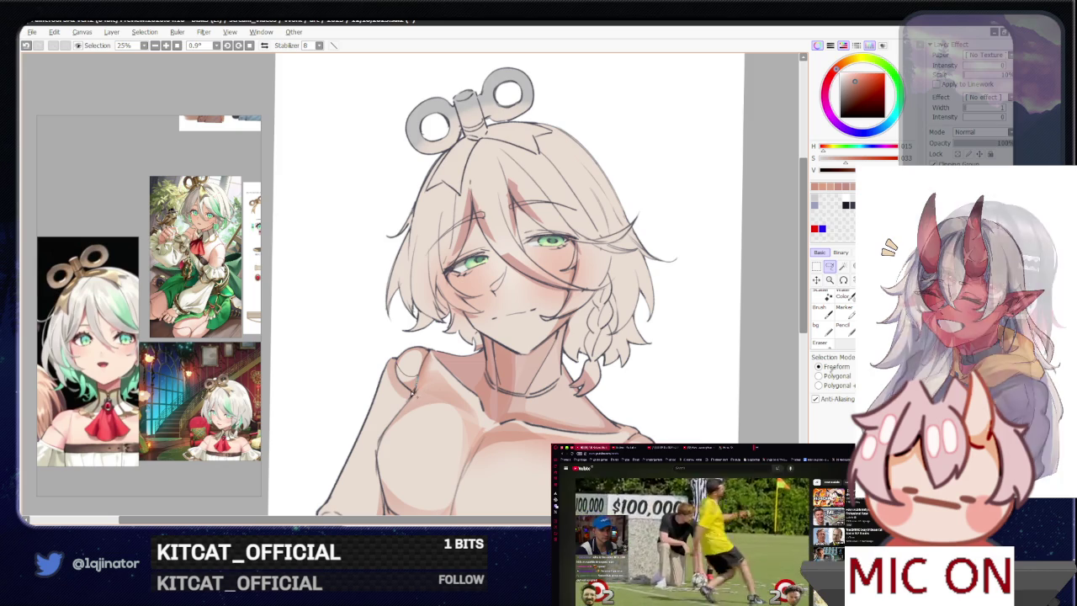
left_click_drag(396, 372, 397, 374)
key("b")
left_click(843, 269)
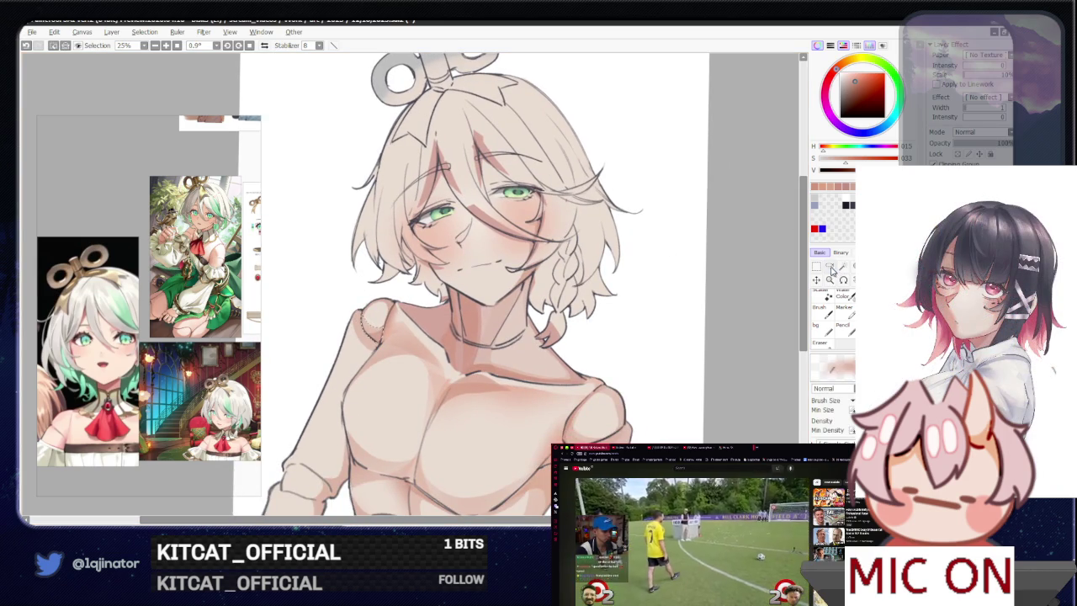
left_click_drag(400, 422, 472, 329)
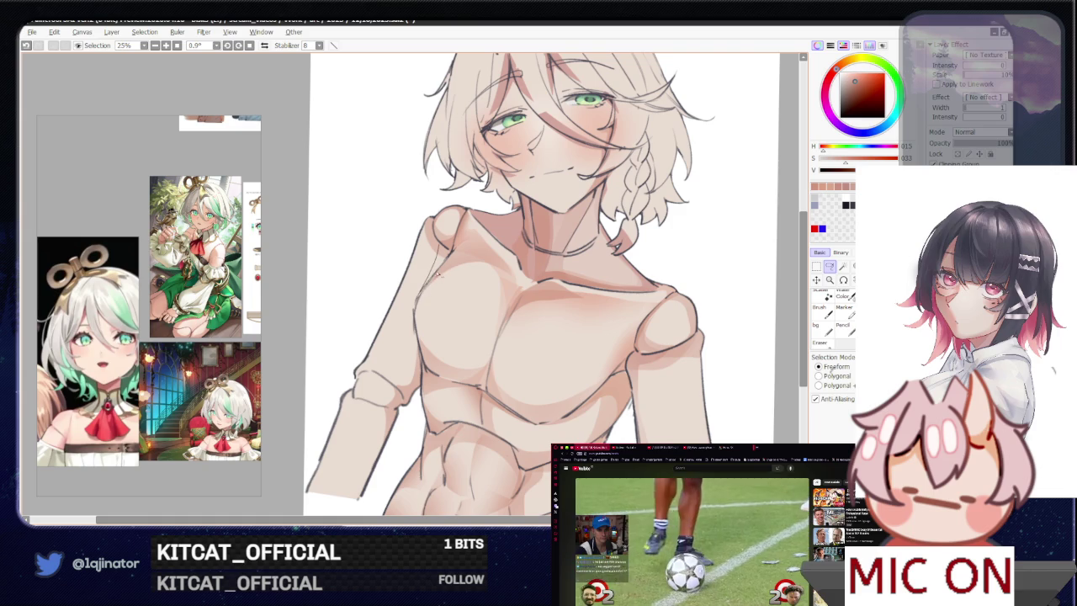
key("b")
- Outline and shade the upper arm on the left side of the torso
key("ctrl+minus")
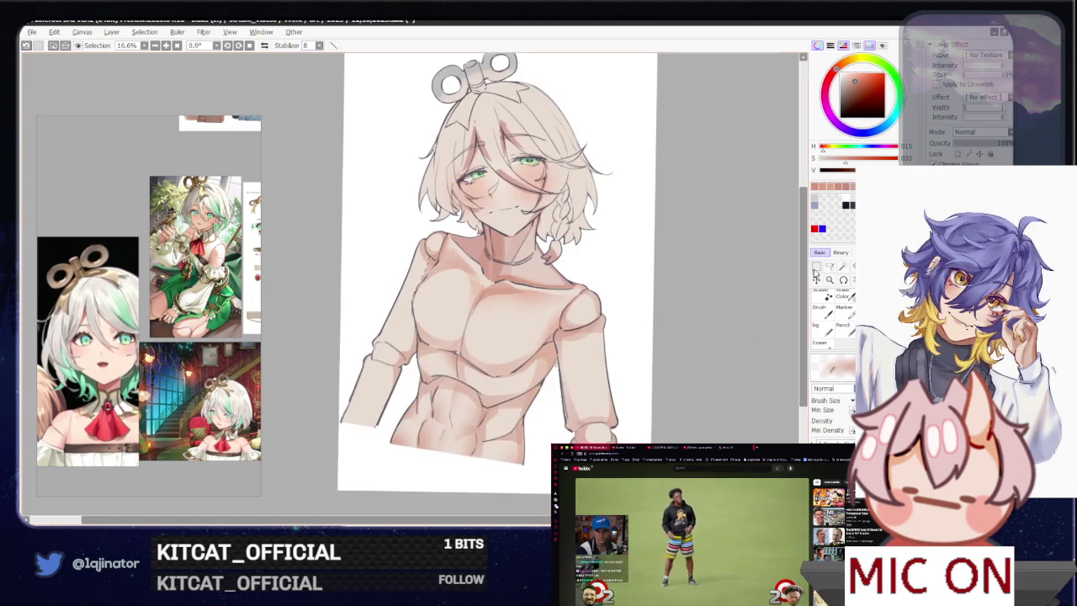
left_click(828, 267)
scroll(435, 374, "up", 2)
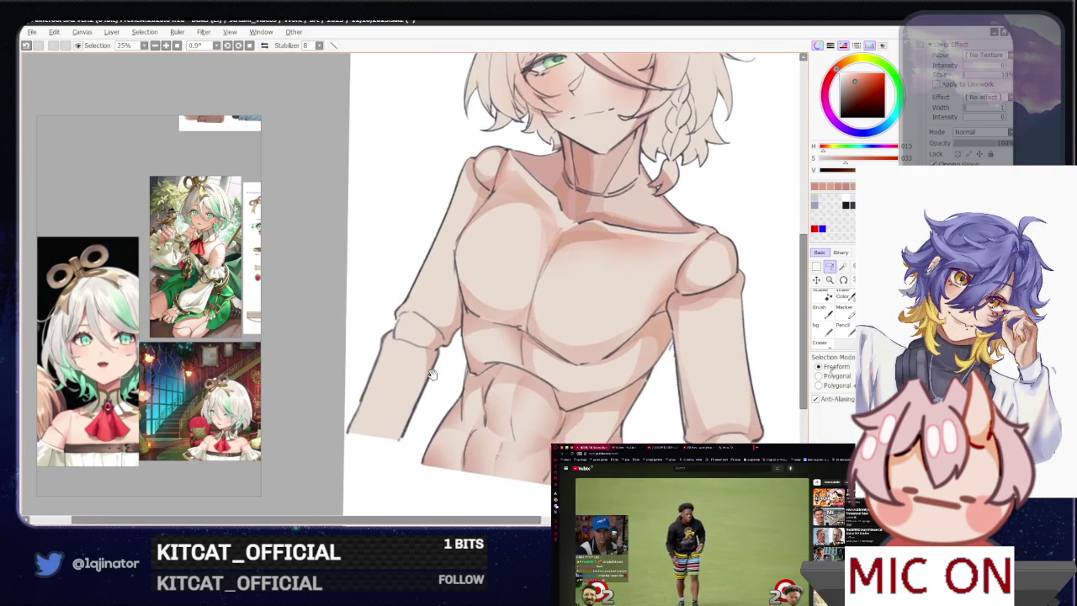
left_click_drag(353, 419, 407, 288)
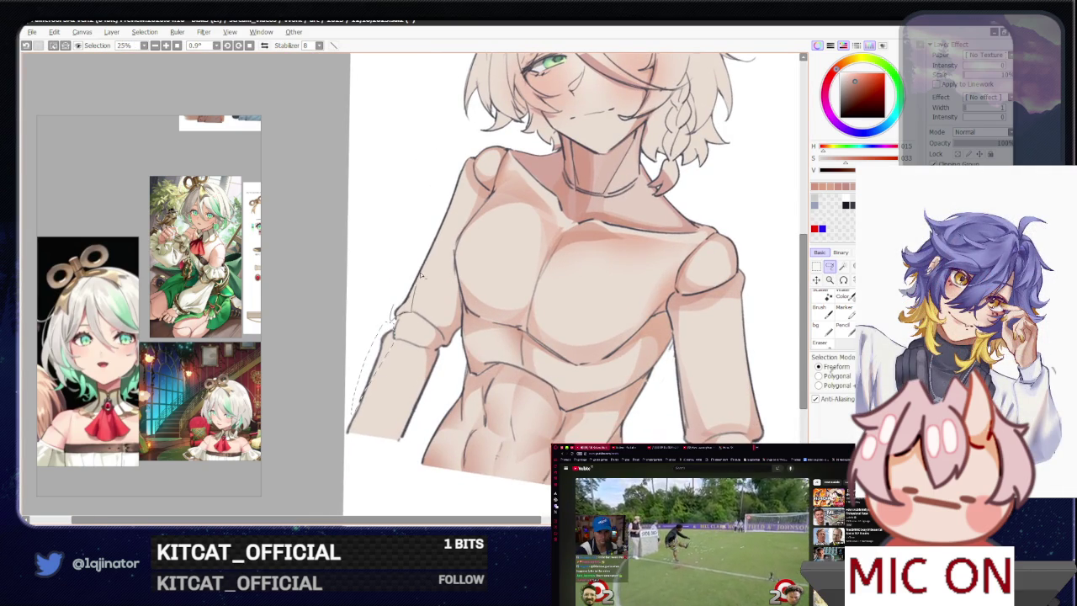
key("b")
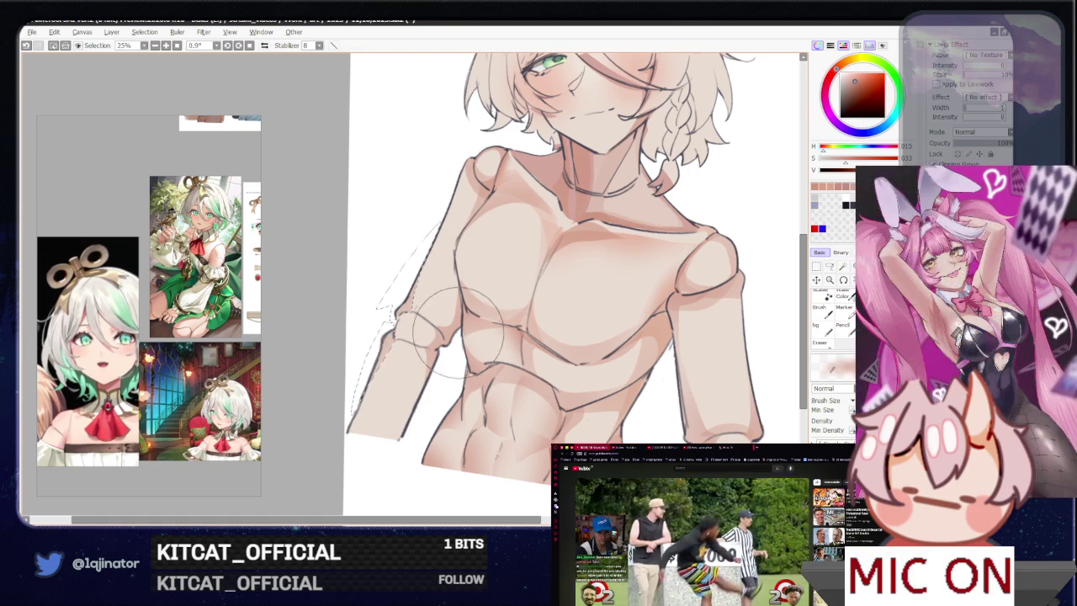
scroll(685, 260, "down", 2)
key("l")
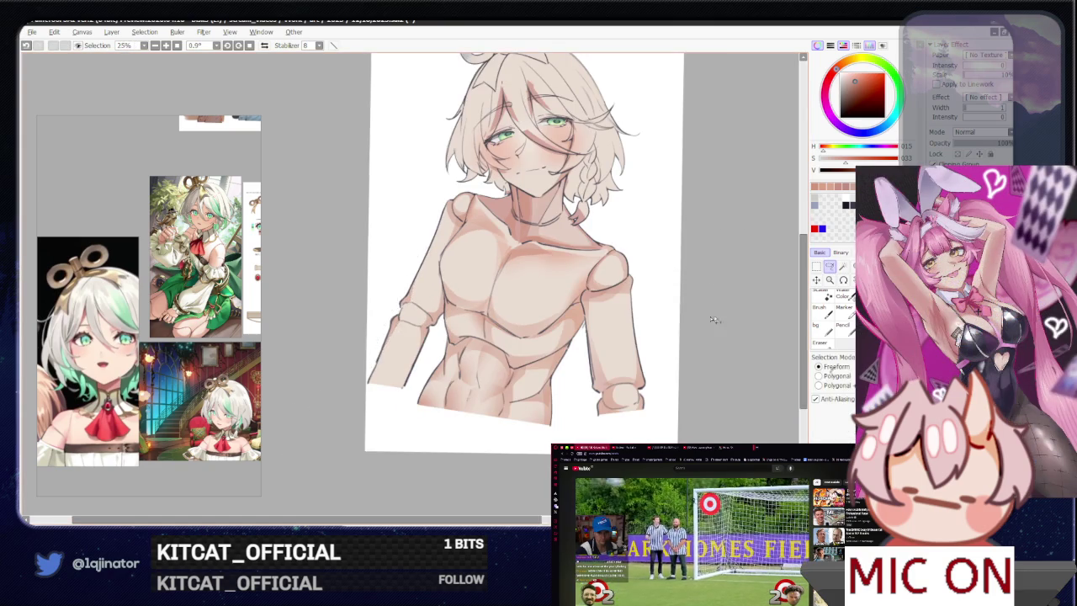
scroll(467, 355, "up", 3)
- Tilt the view and paint a shaded joint band along the left arm's joint edge
left_click_drag(468, 355, 445, 380)
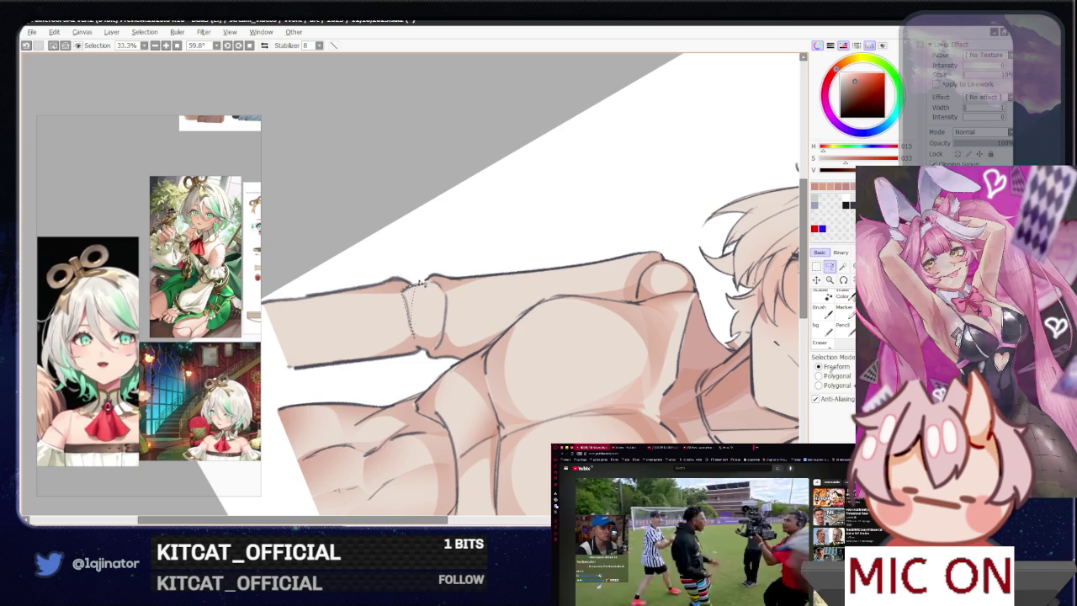
left_click_drag(408, 315, 439, 289)
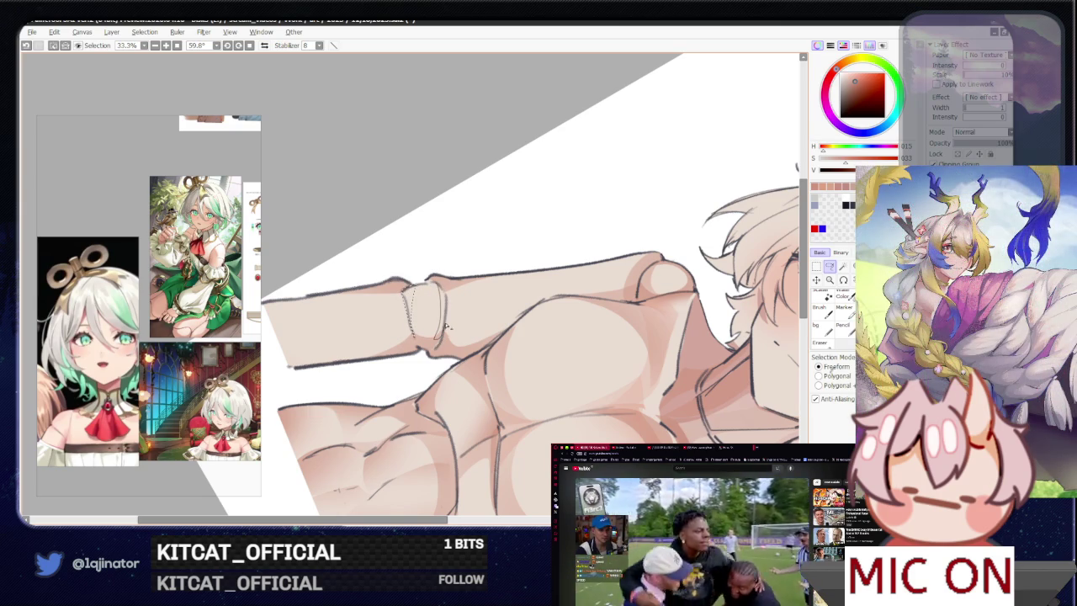
key("b")
scroll(427, 293, "down", 2)
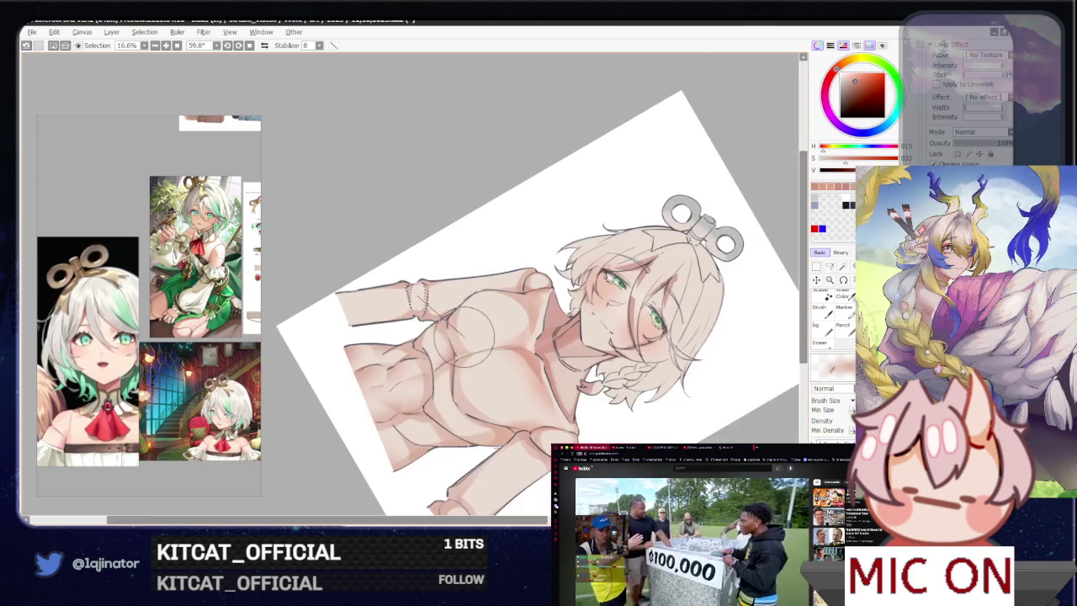
left_click_drag(459, 400, 517, 341)
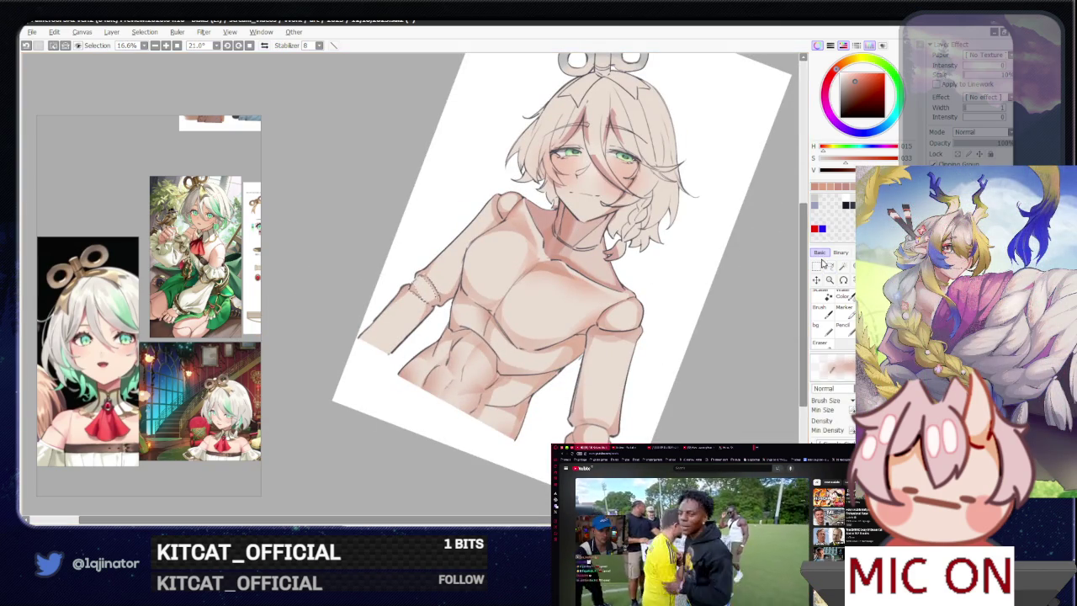
key("l")
mouse_move(630, 414)
left_mouse_down()
mouse_move(668, 325)
mouse_move(581, 315)
left_mouse_up()
scroll(516, 319, "up", 1)
scroll(471, 328, "up", 1)
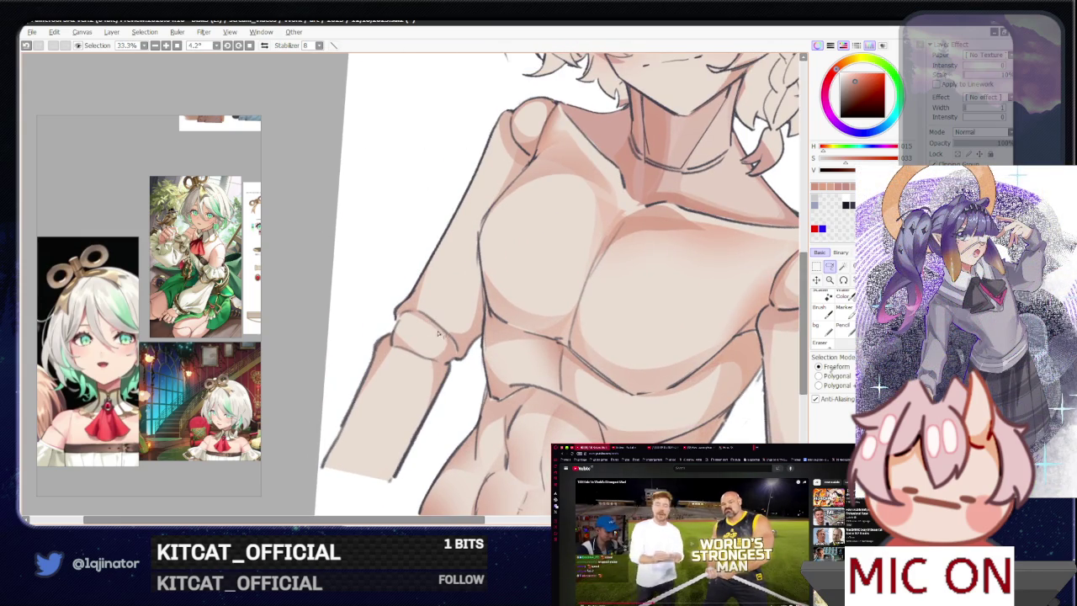
- Lasso the left elbow joint area and repaint its shading
mouse_move(432, 360)
left_mouse_down()
mouse_move(446, 324)
mouse_move(481, 302)
left_mouse_up()
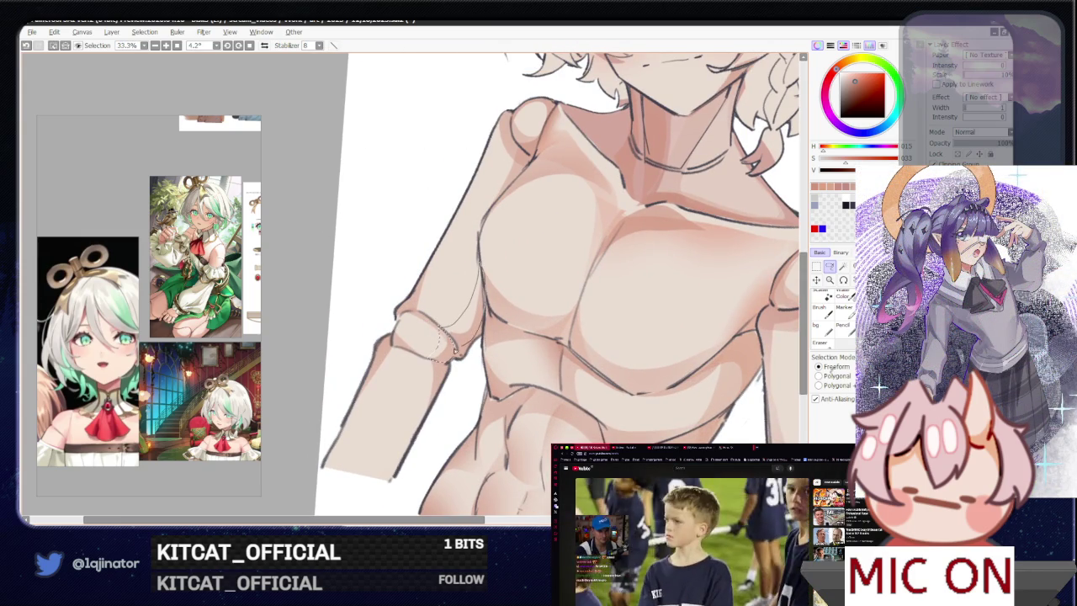
key("b")
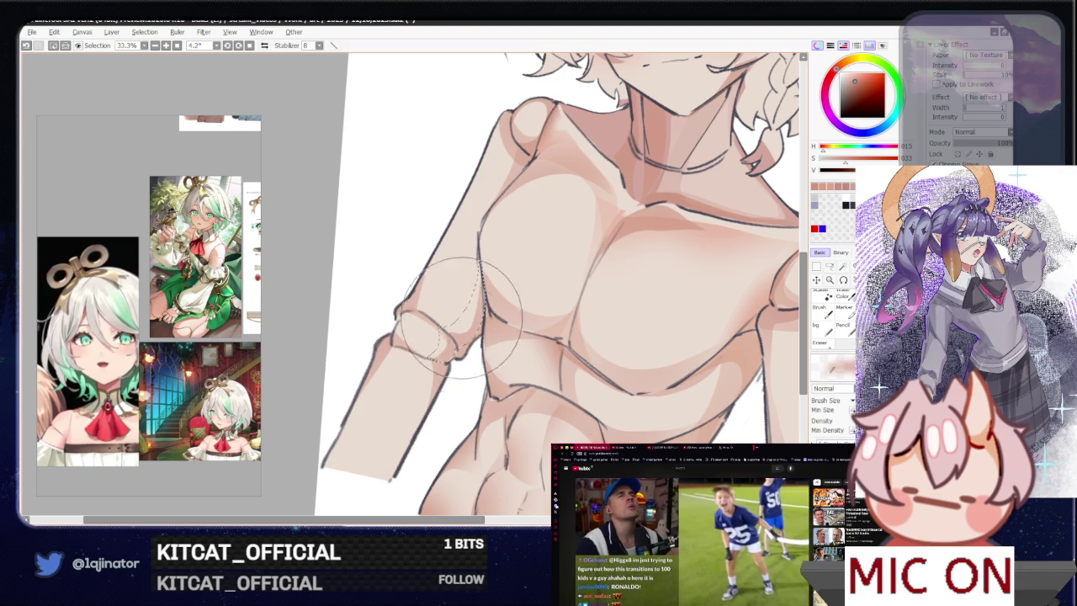
scroll(721, 306, "down", 2)
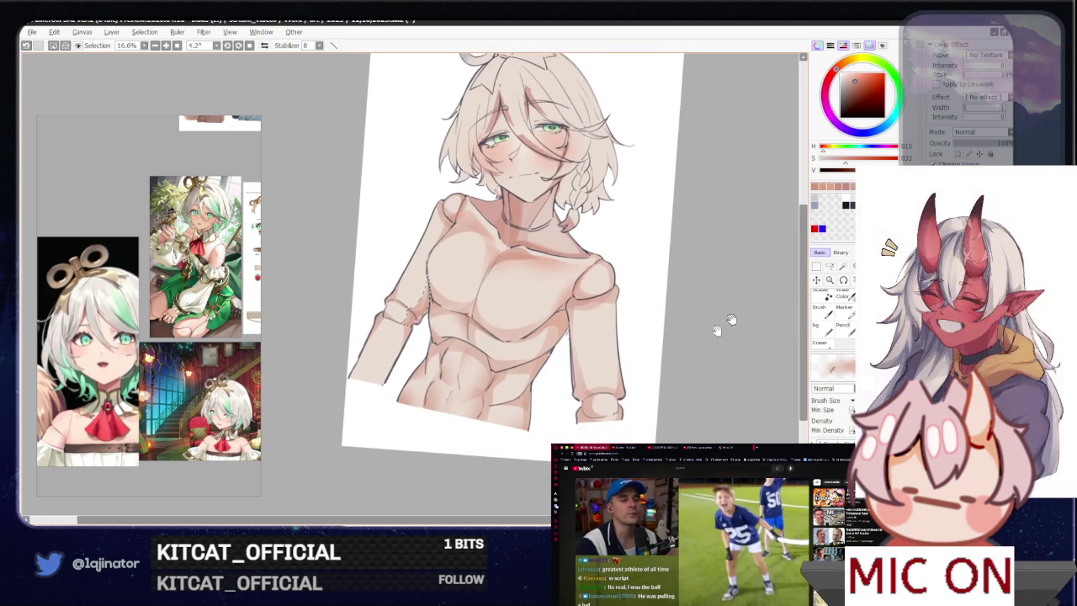
left_click(829, 265)
scroll(407, 389, "up", 1)
scroll(386, 312, "up", 1)
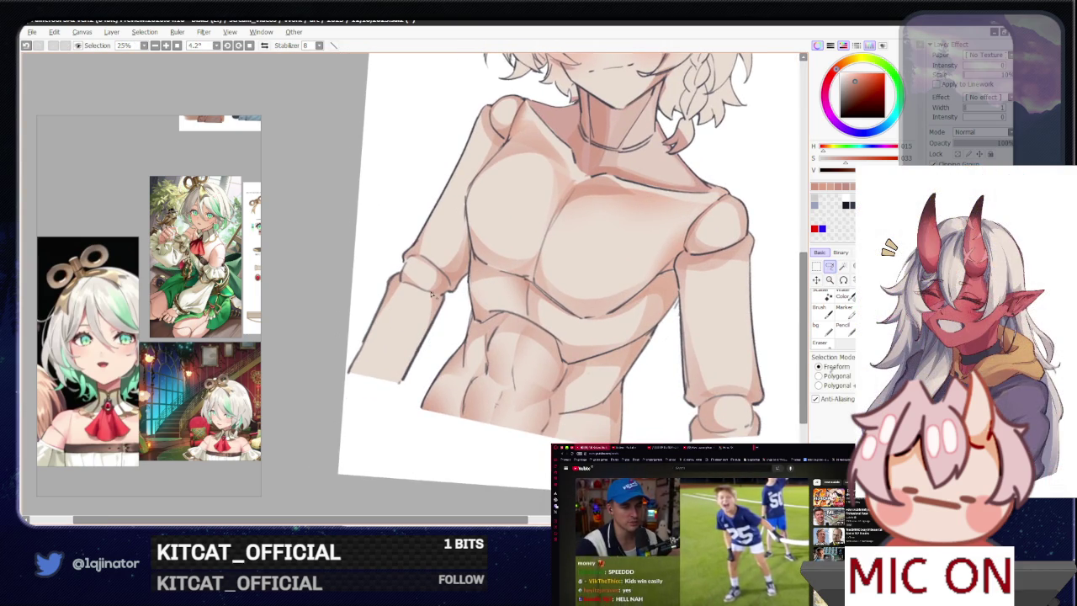
key("b")
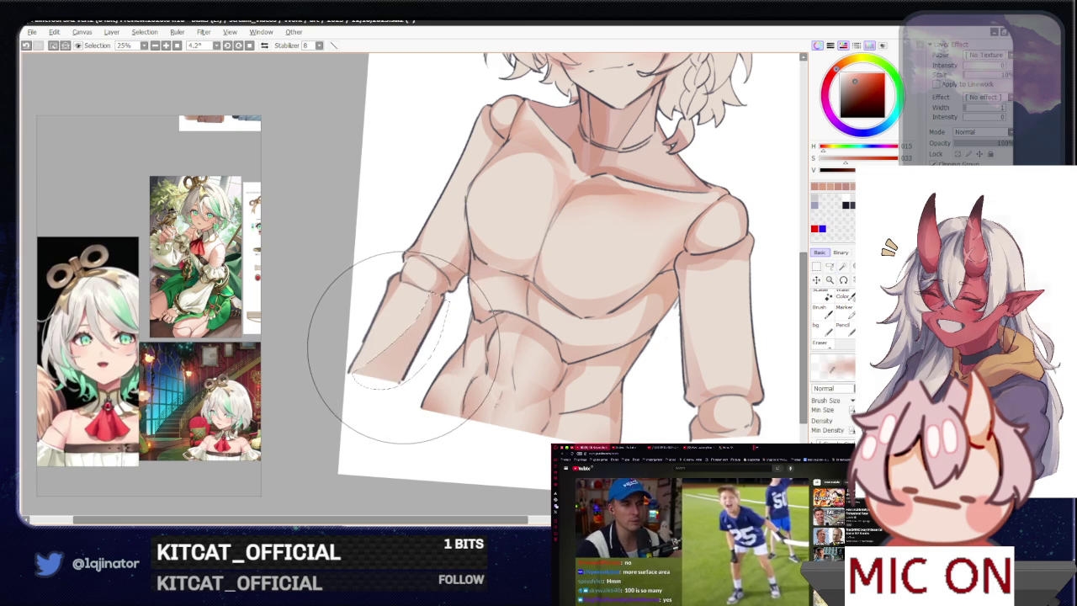
scroll(387, 328, "down", 2)
key("l")
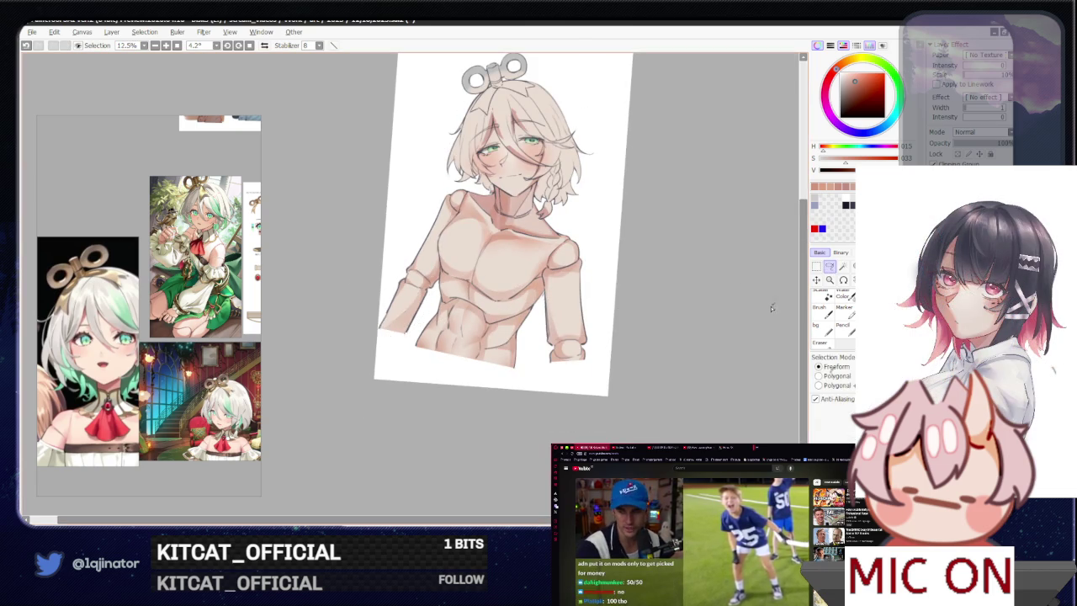
scroll(435, 320, "up", 1)
scroll(431, 326, "up", 1)
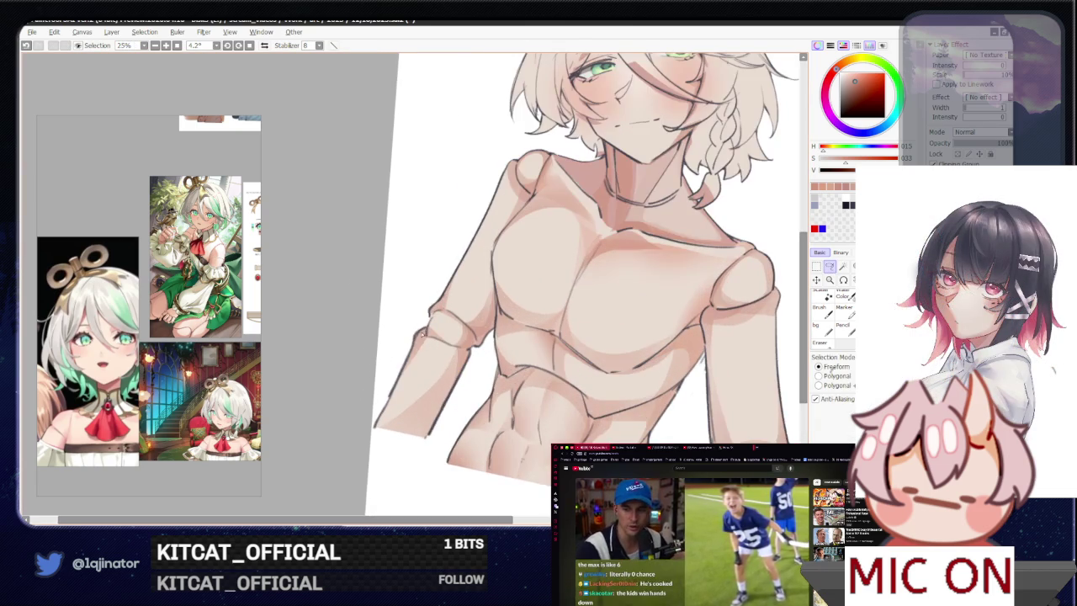
- Reselect around the elbow joint, add more shading, and deselect
left_click_drag(429, 336, 425, 333)
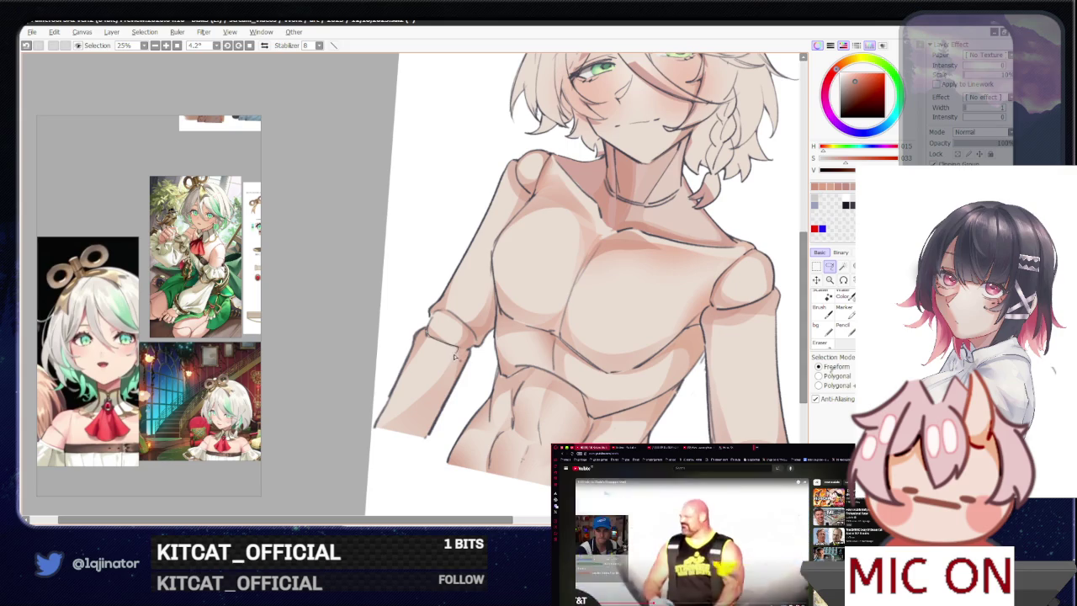
key("b")
scroll(697, 241, "down", 1)
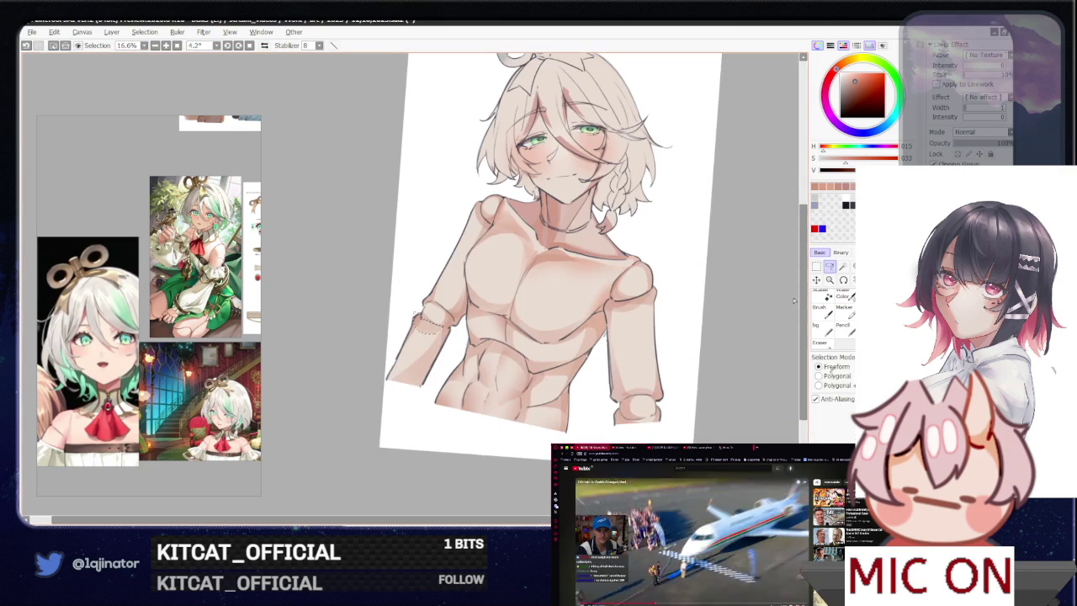
scroll(697, 241, "up", 1)
key("ctrl+d")
key("l")
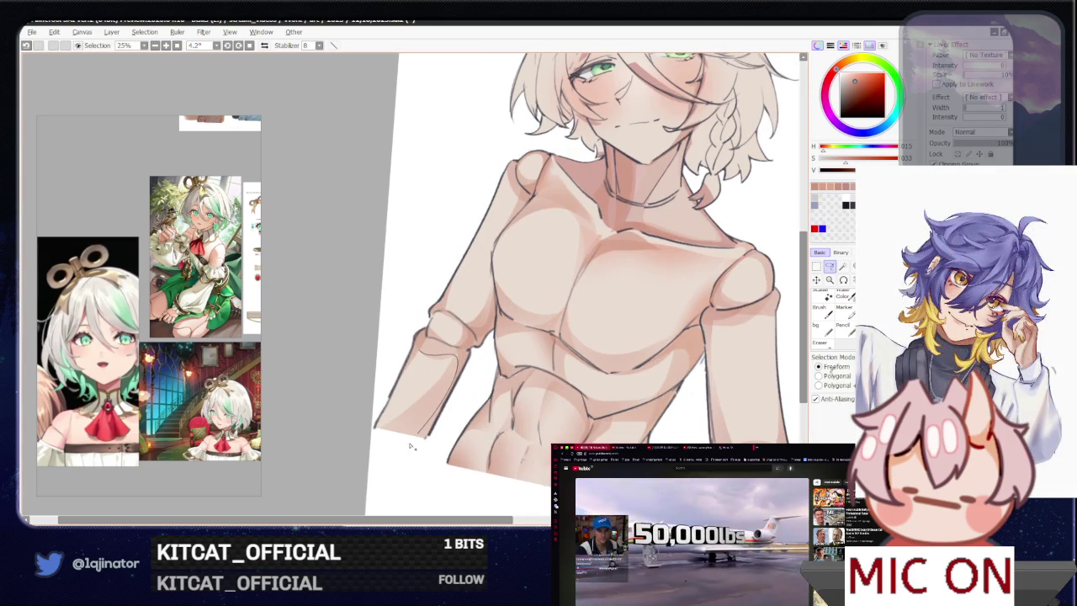
- Paint soft pink shading on the left forearm below the joint band, then mirror to check
left_click_drag(420, 353, 426, 360)
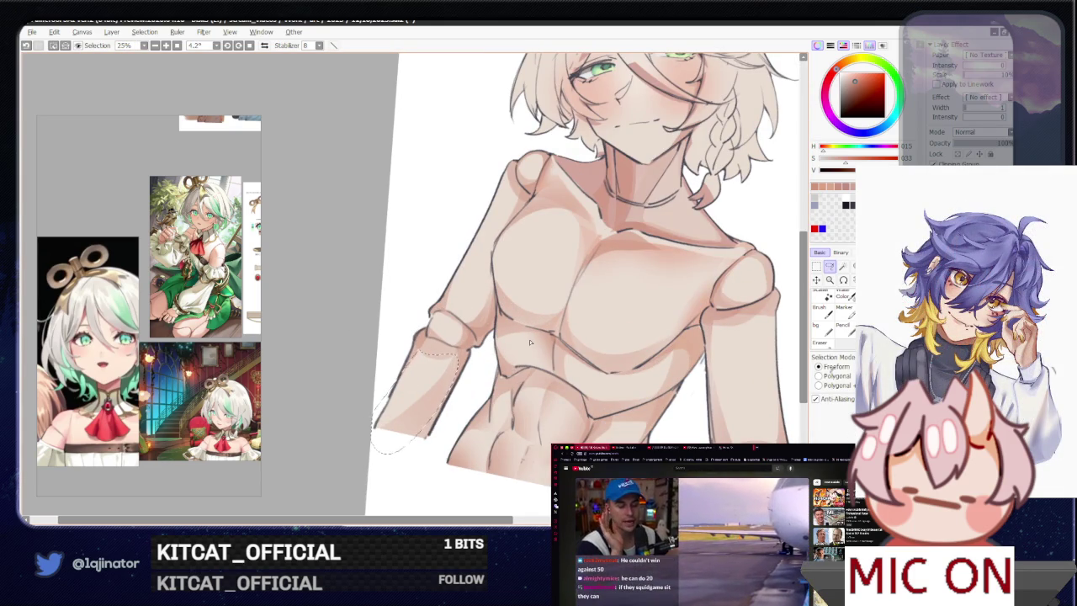
key("b")
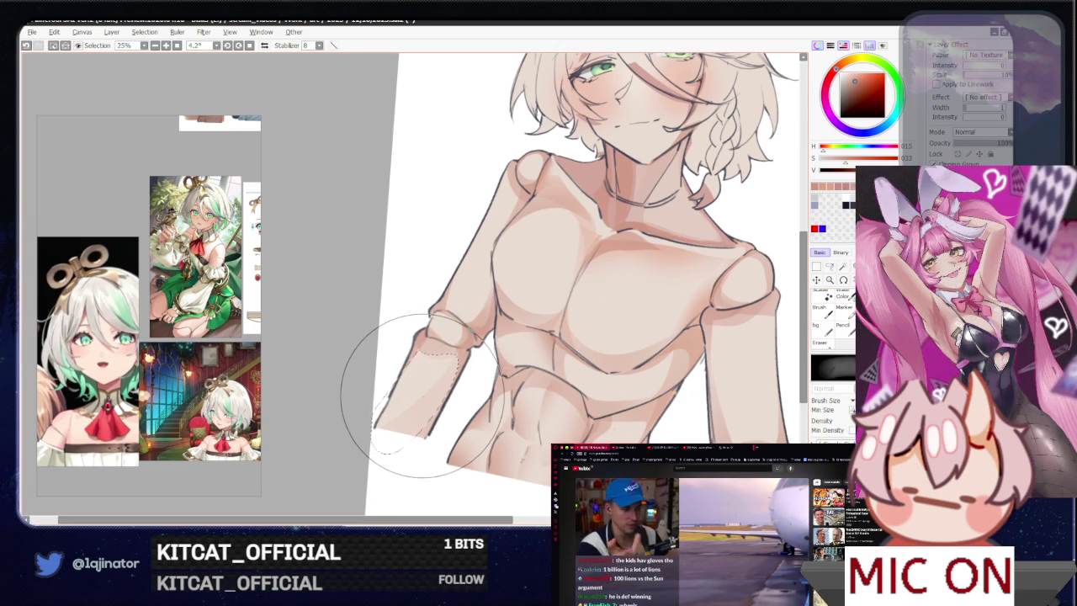
key("ctrl+minus")
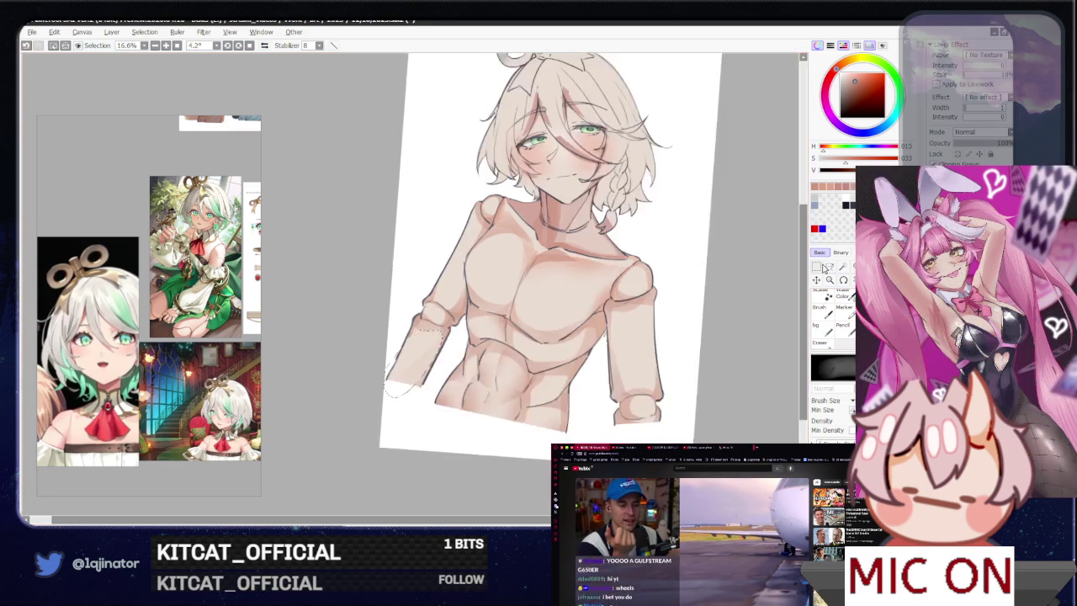
key("ctrl+minus")
left_click(829, 266)
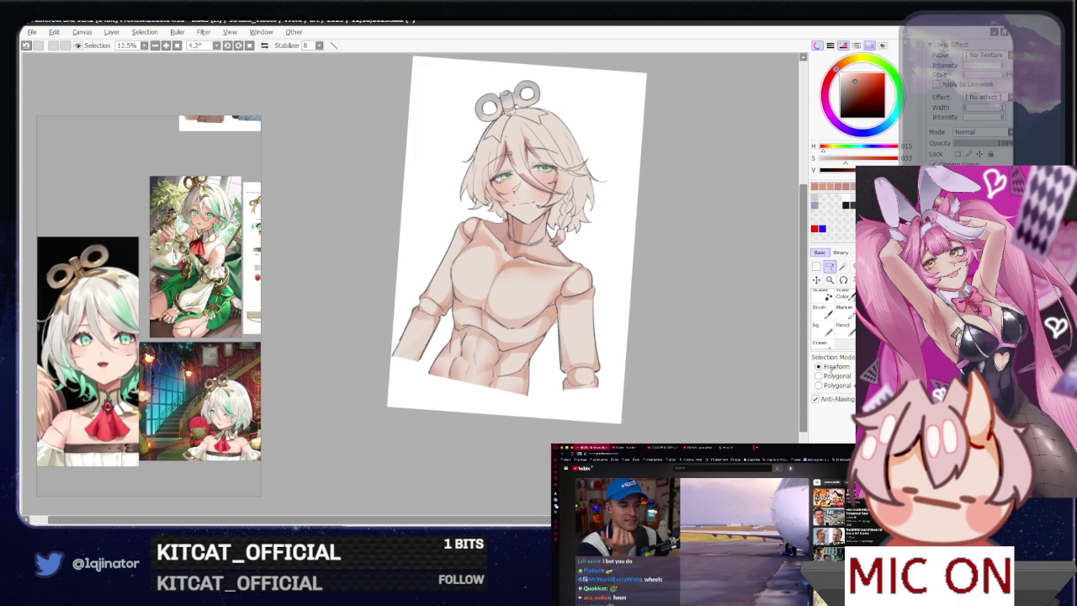
key("ctrl+plus")
key("ctrl+plus")
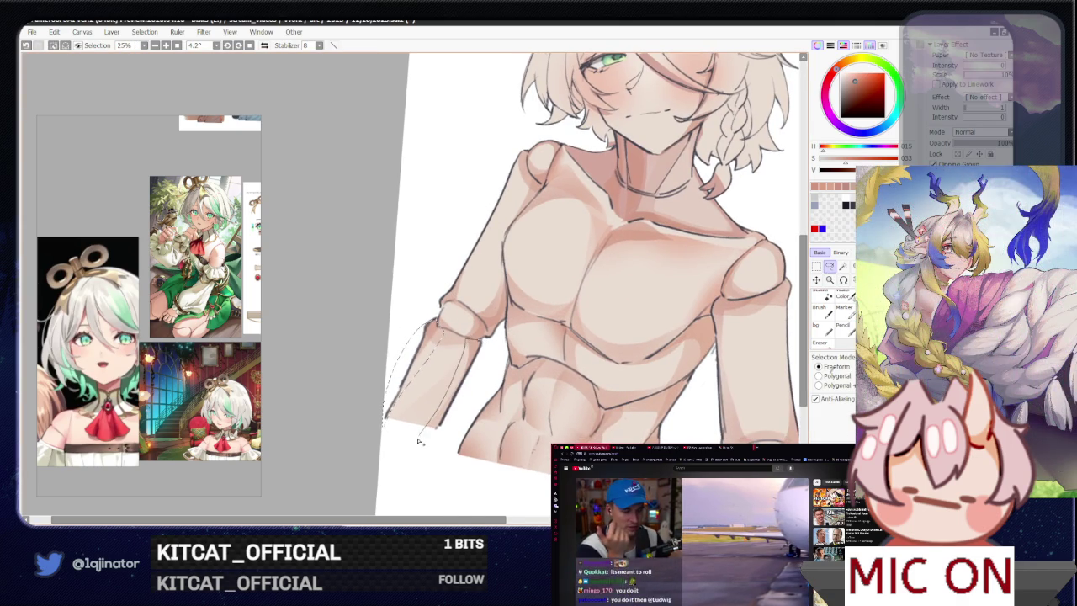
key("e")
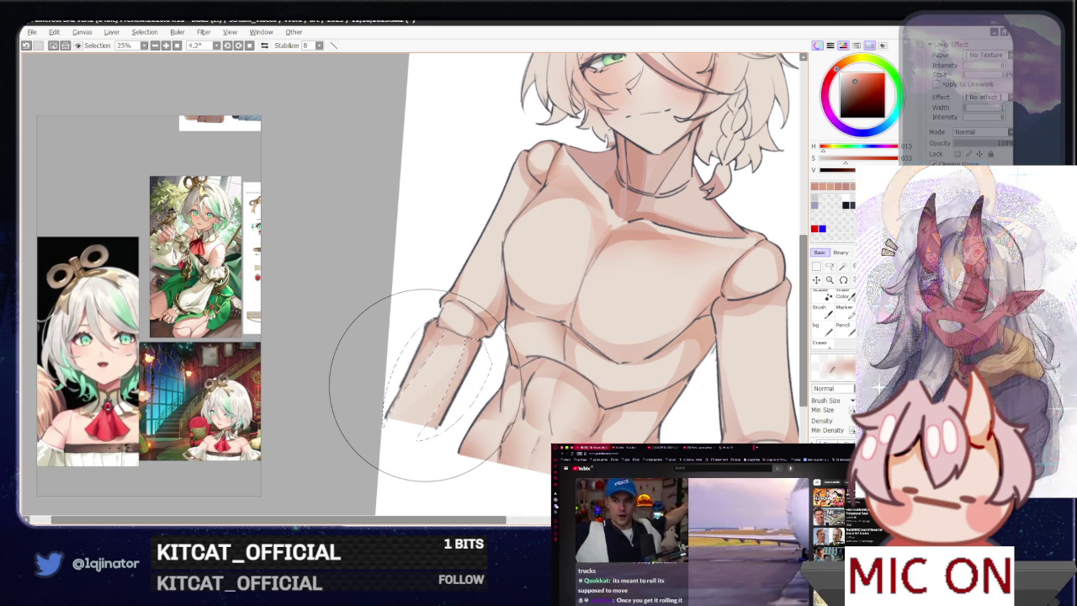
left_click(830, 267)
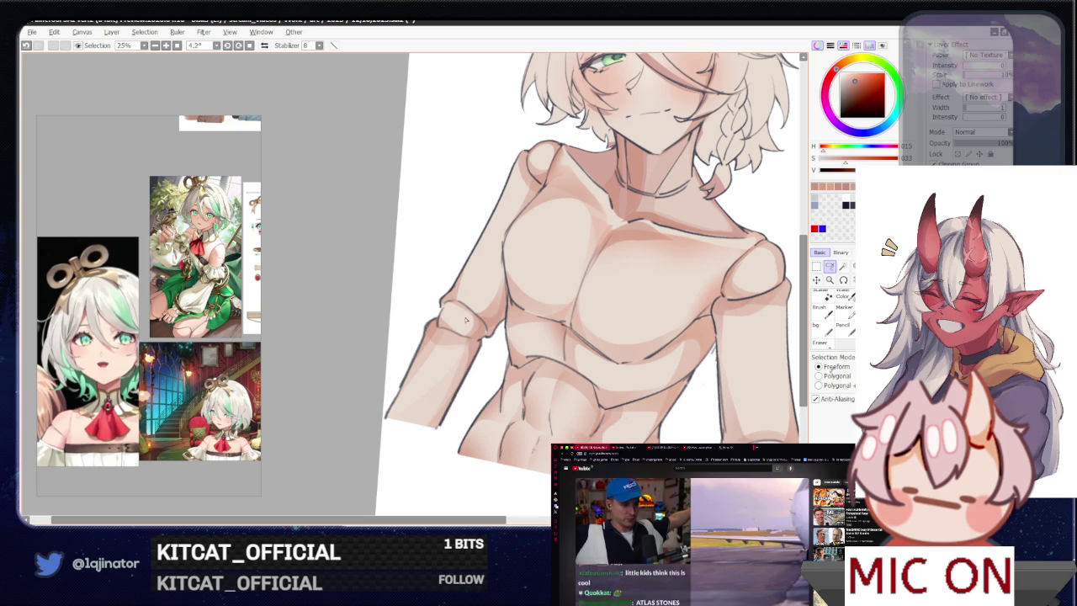
key("h")
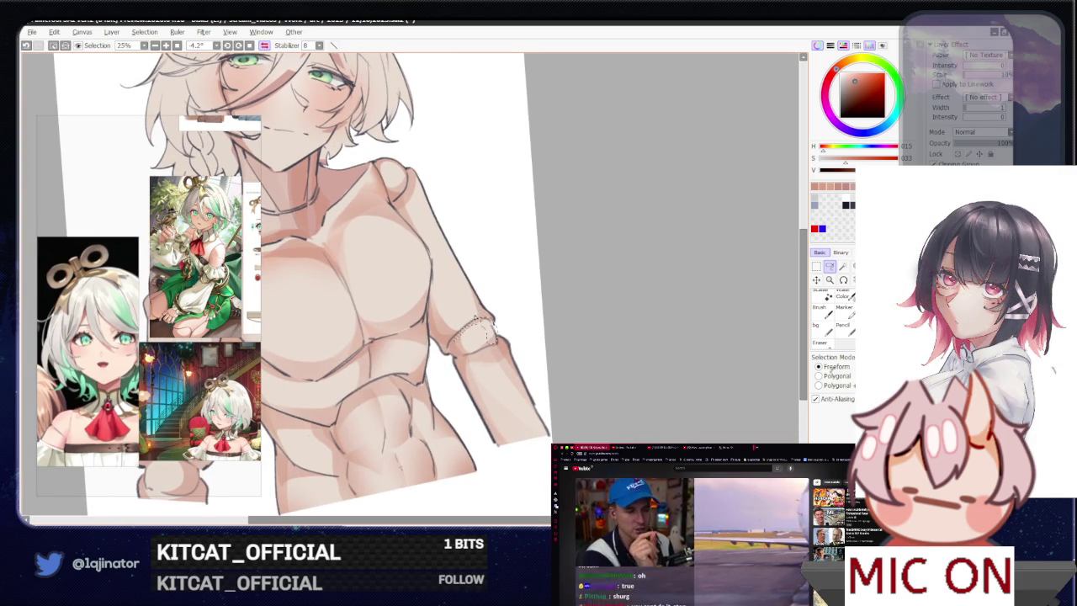
left_click_drag(505, 293, 516, 321)
key("b")
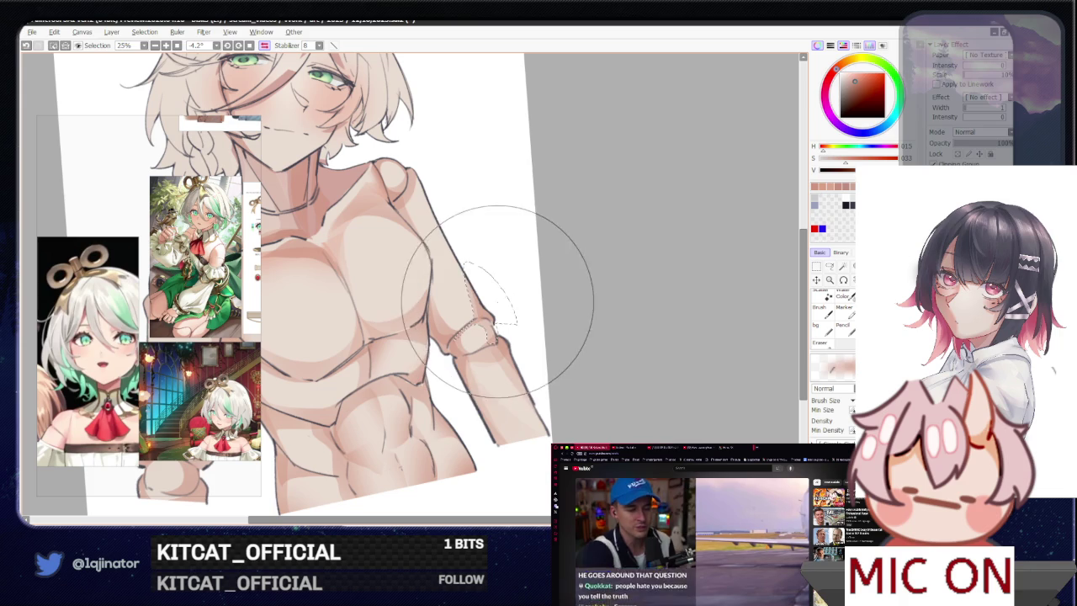
key("ctrl+d")
key("l")
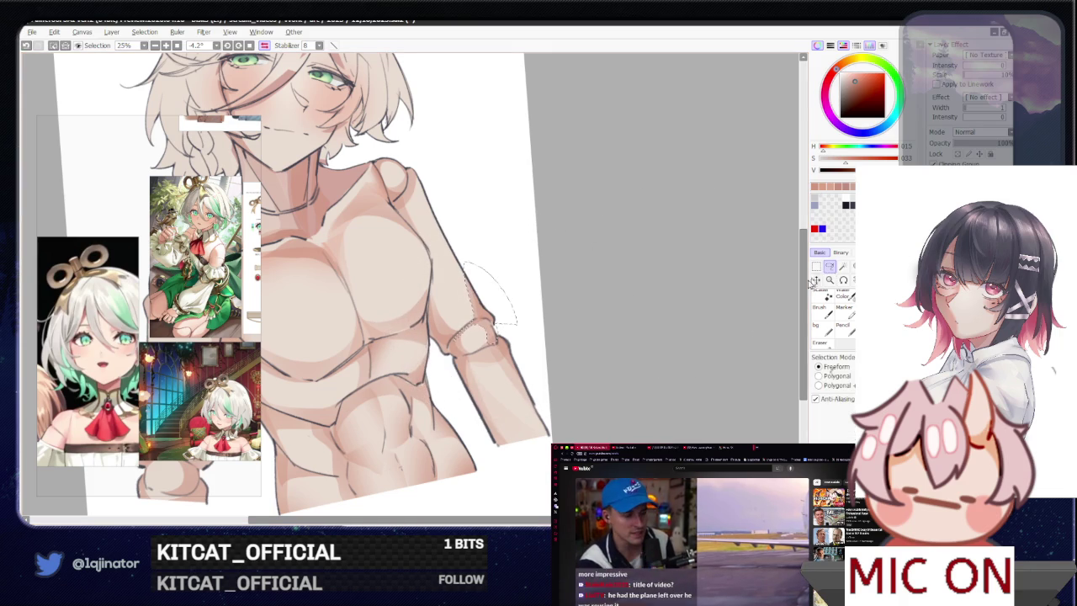
key("h")
scroll(428, 283, "up", 2)
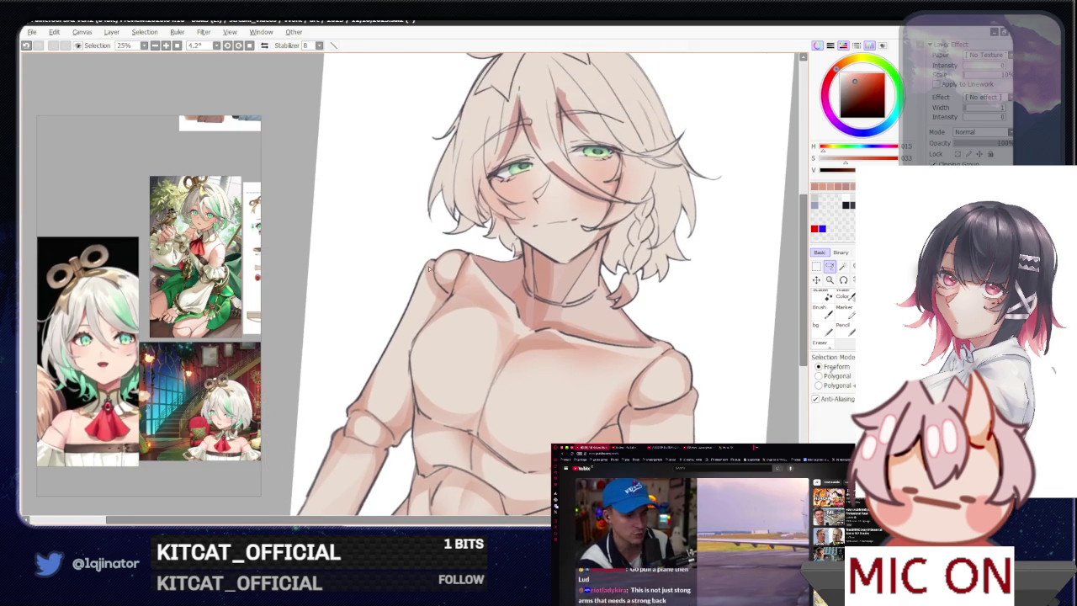
left_click_drag(431, 266, 429, 287)
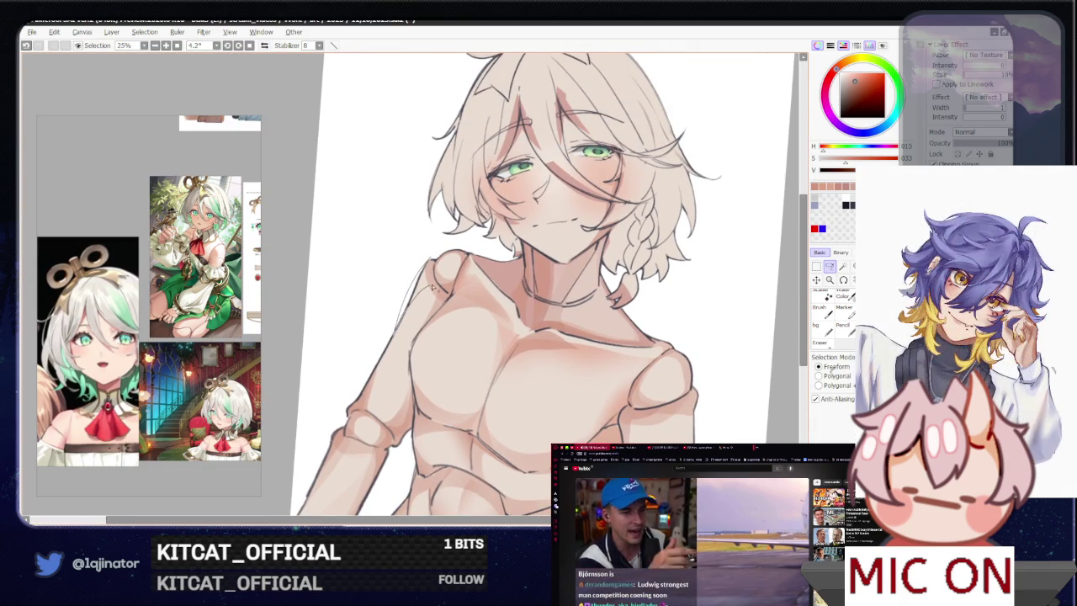
key("b")
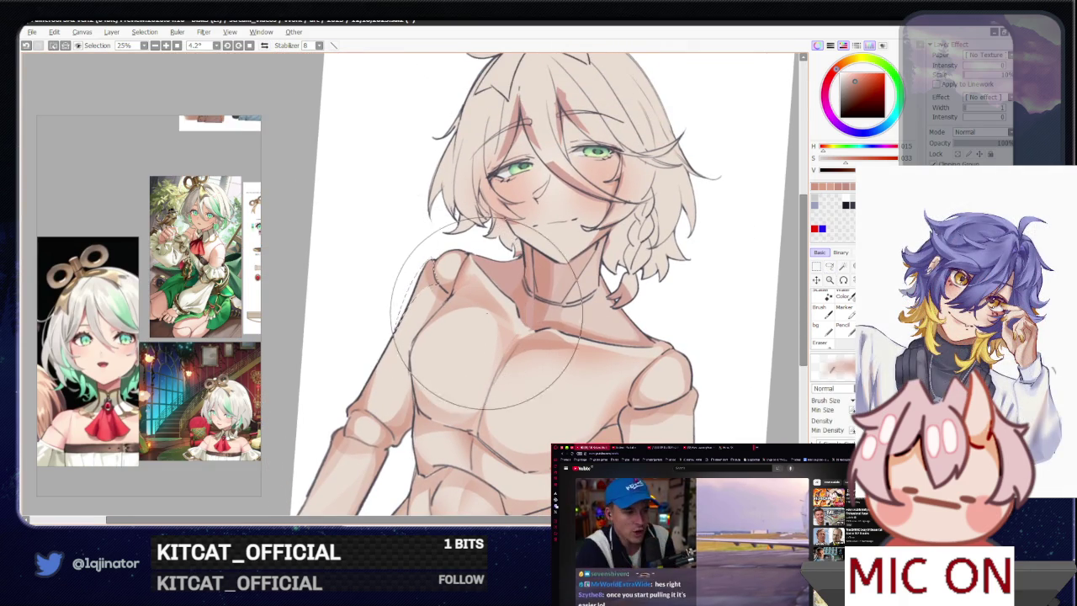
scroll(748, 308, "down", 1)
left_click(829, 266)
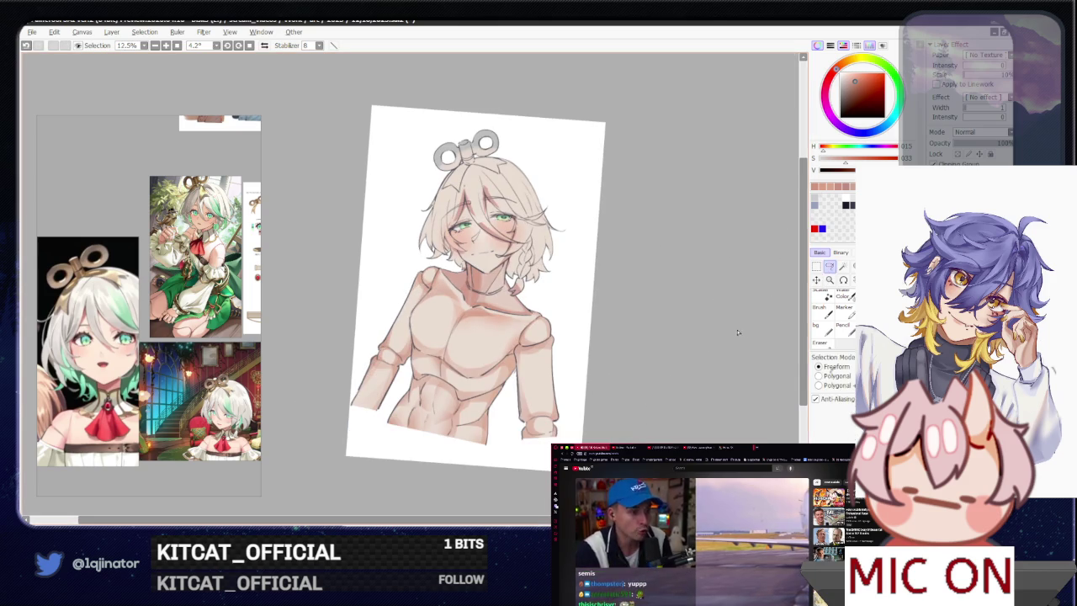
left_click_drag(687, 362, 673, 323)
scroll(591, 277, "up", 1)
key("b")
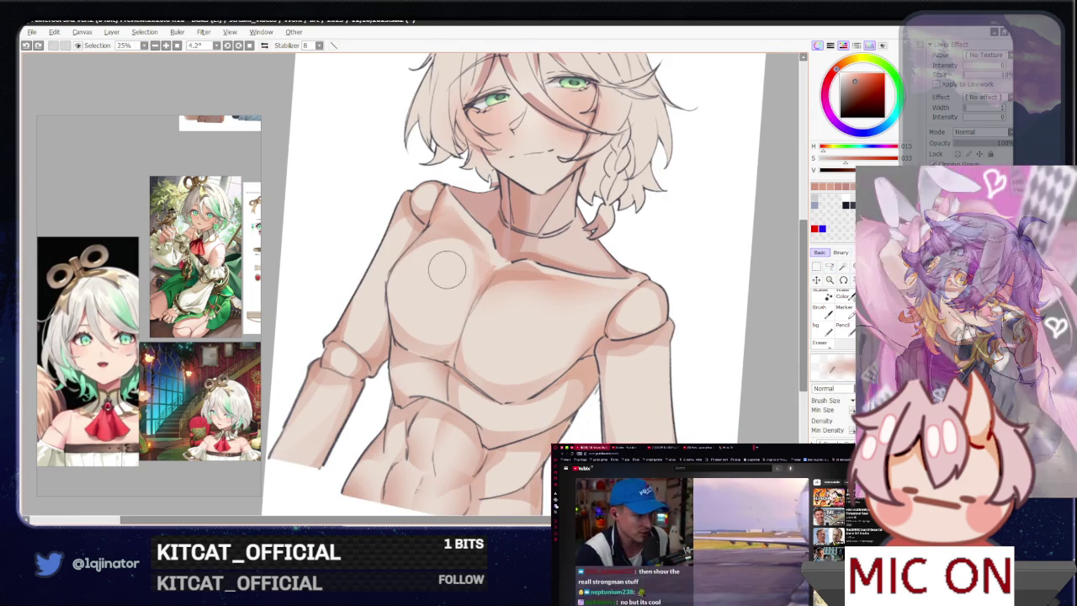
key("ctrl+z")
key("ctrl+y")
scroll(644, 341, "down", 2)
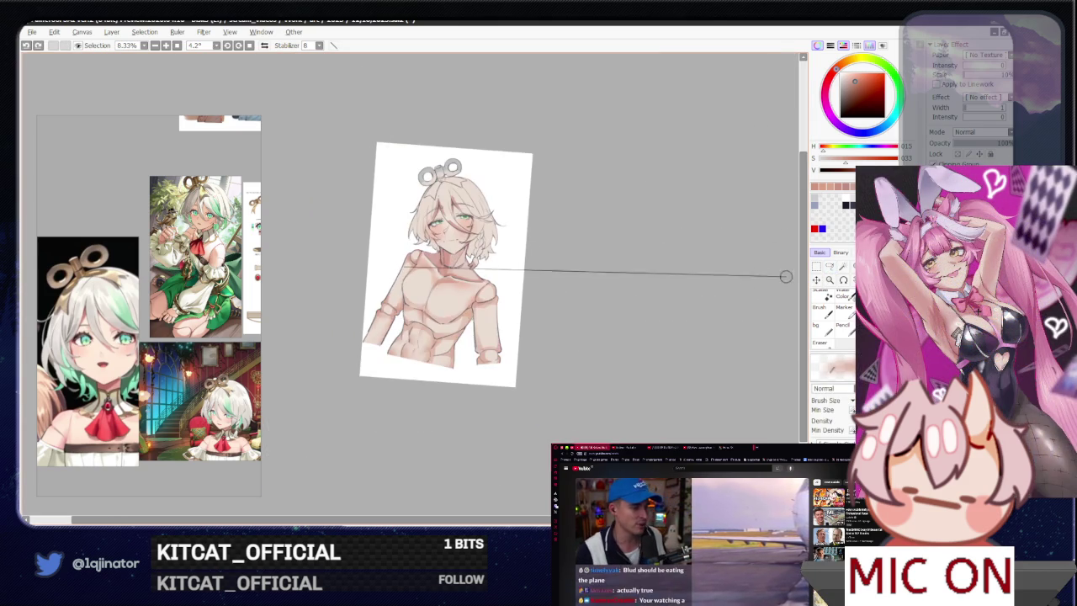
key("a")
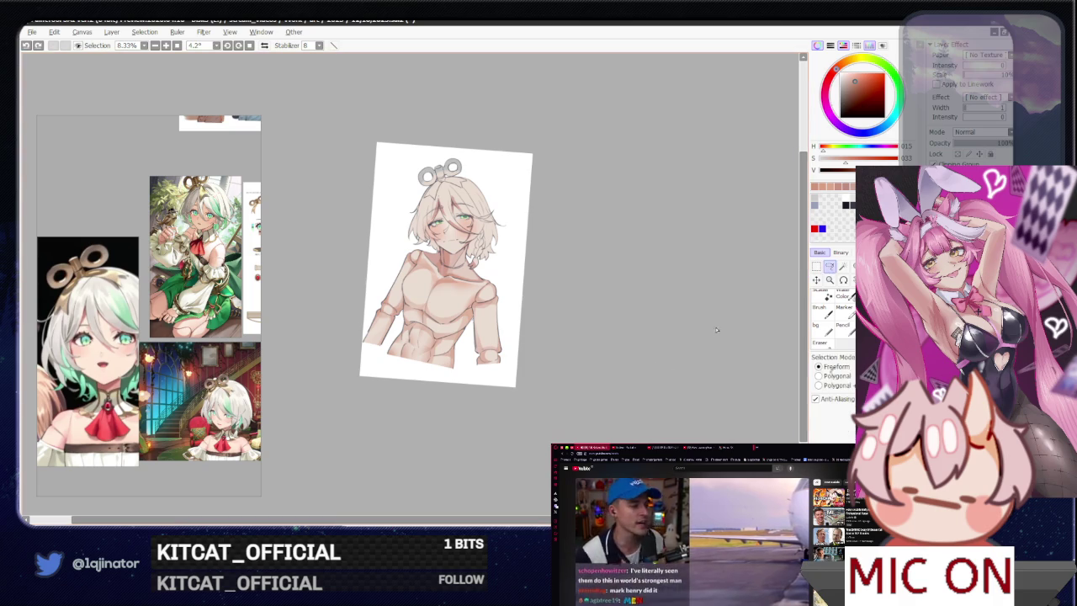
scroll(655, 340, "up", 1)
scroll(640, 336, "up", 1)
mouse_move(599, 369)
left_mouse_down()
mouse_move(584, 363)
mouse_move(599, 375)
left_mouse_up()
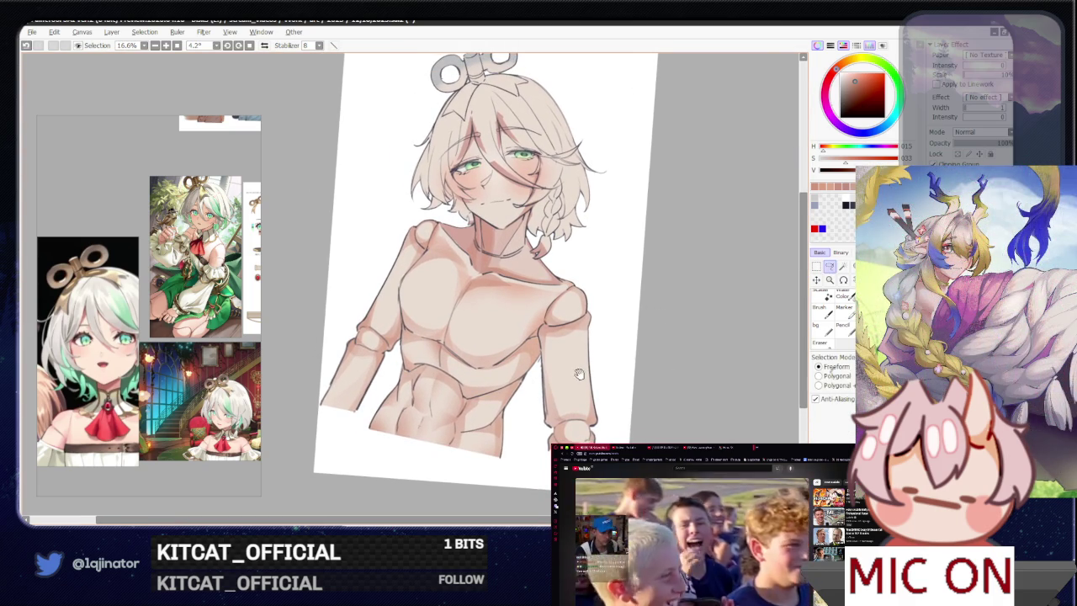
- Lasso a small patch on the abdomen's side, shade it, then deselect
scroll(590, 371, "up", 1)
left_click_drag(598, 338, 609, 279)
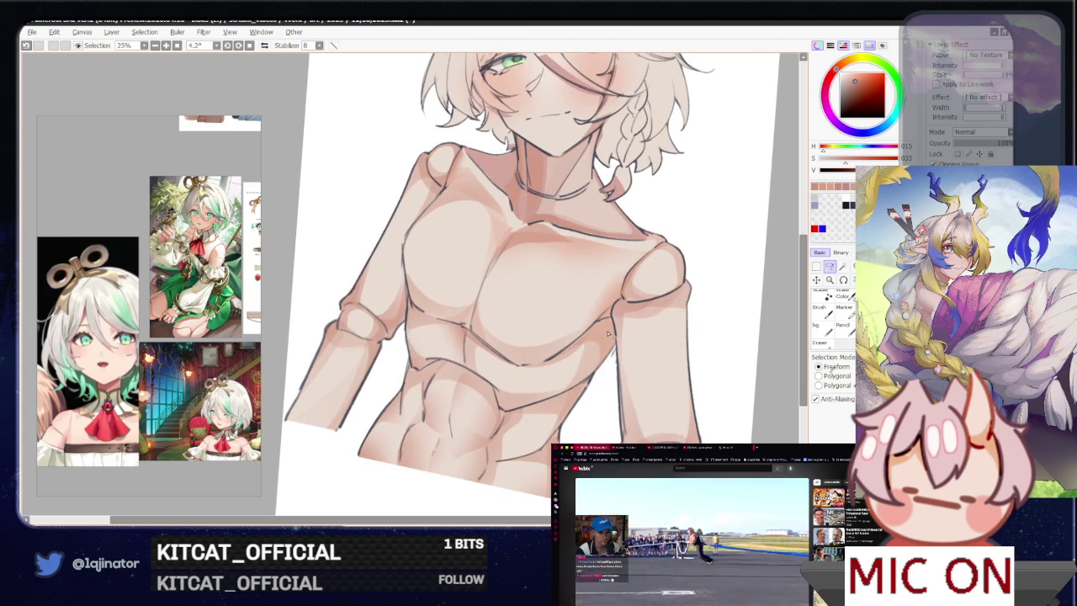
left_click_drag(586, 357, 580, 380)
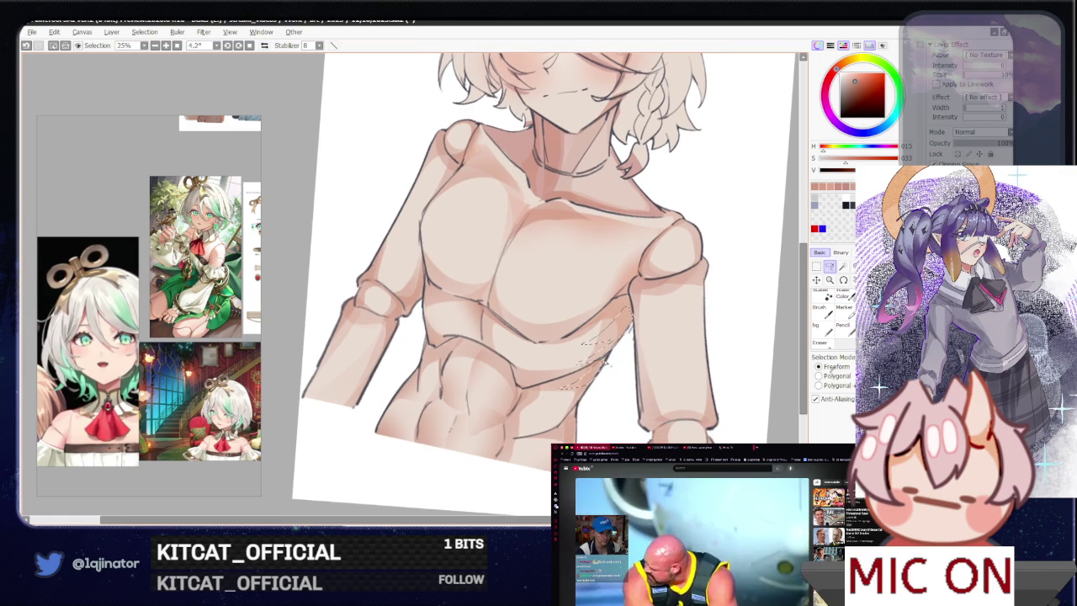
key("b")
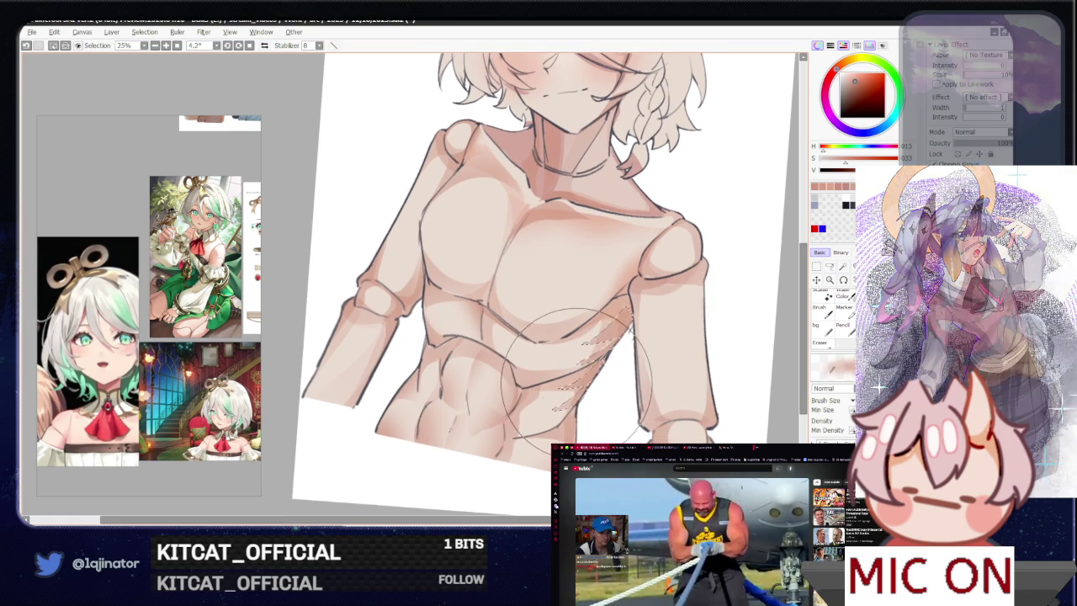
key("ctrl+minus")
key("ctrl+d")
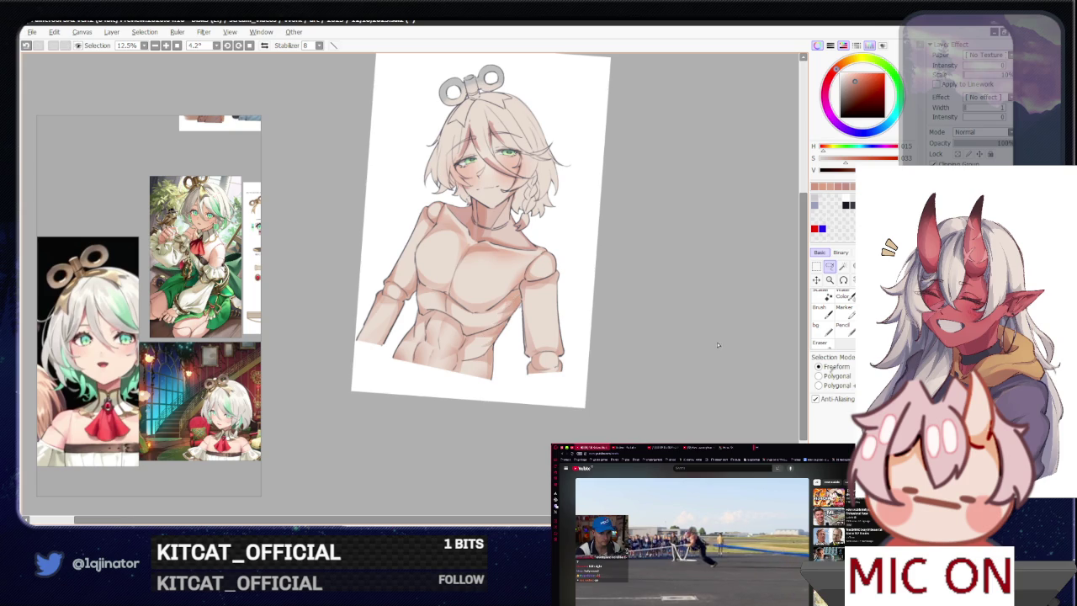
- Tilt the canvas, shade a strip along the body's edge, then straighten the view and deselect
scroll(711, 349, "up", 2)
scroll(678, 353, "up", 2)
left_click_drag(678, 353, 469, 431)
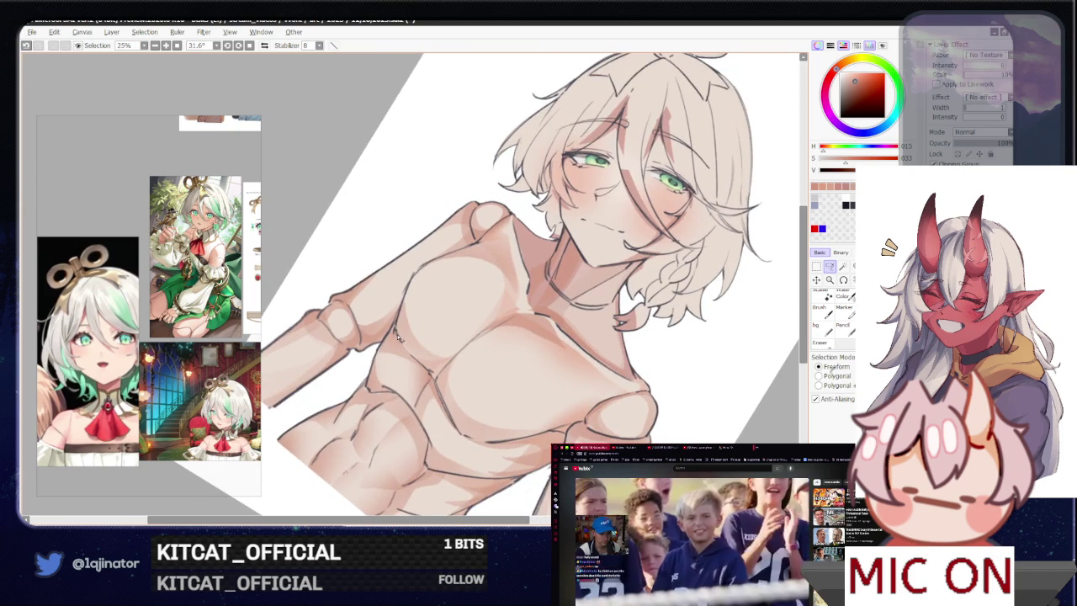
left_click_drag(368, 393, 395, 328)
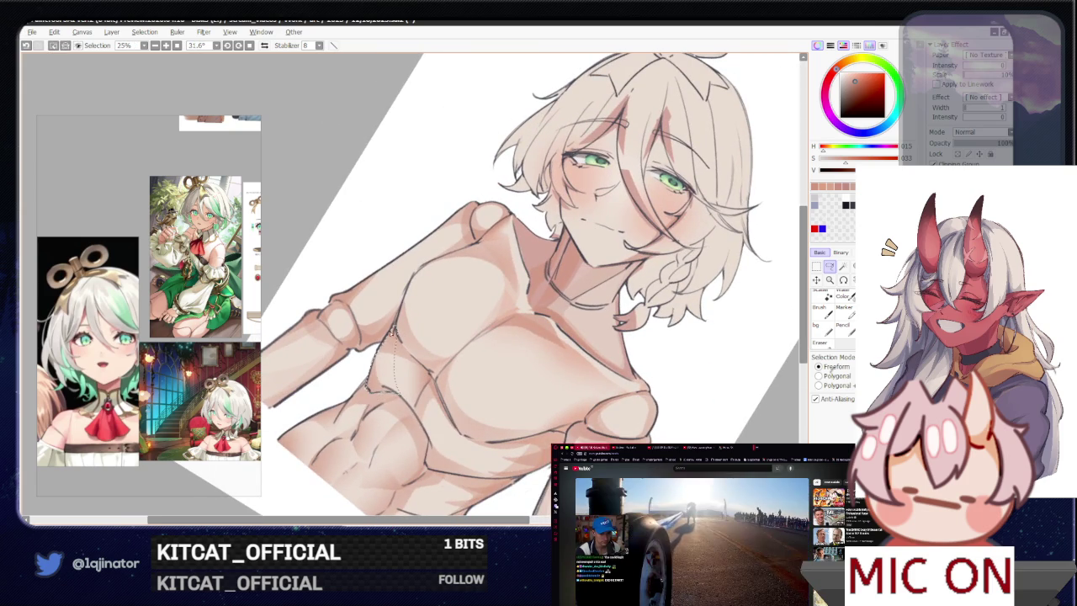
key("b")
key("Delete")
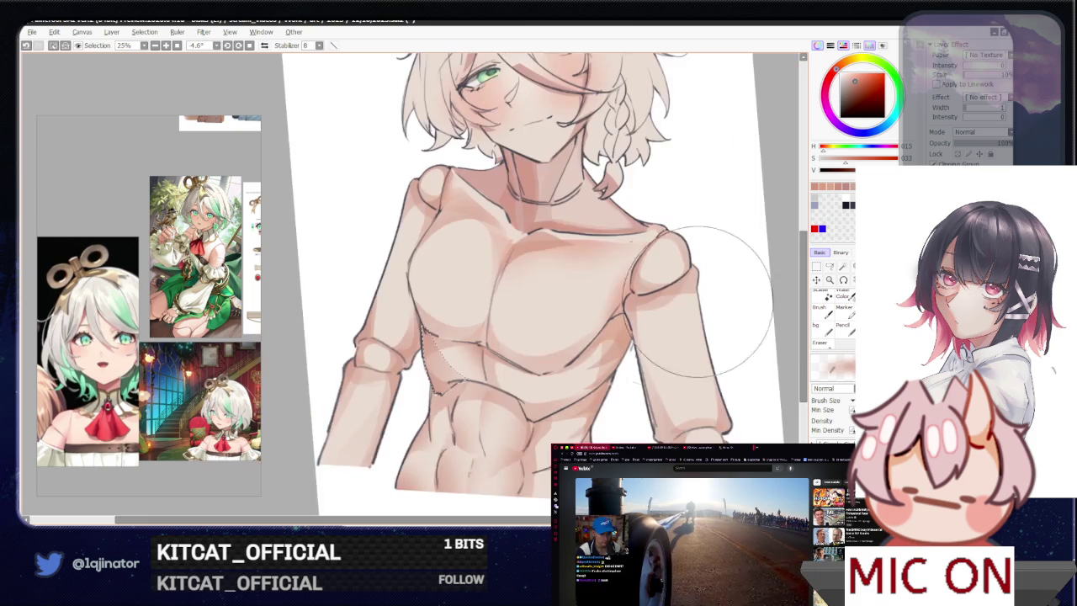
key("Delete")
left_click(833, 267)
key("ctrl+d")
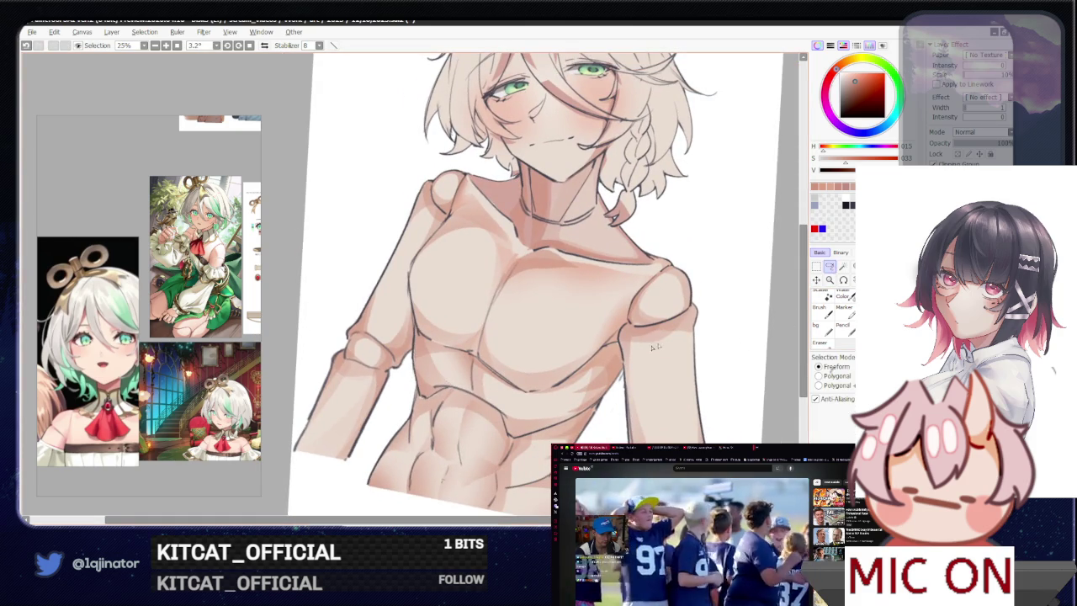
- Start outlining an abdomen area, then re-zoom so the torso fills the view
mouse_move(454, 361)
left_mouse_down()
mouse_move(467, 387)
mouse_move(468, 355)
left_mouse_up()
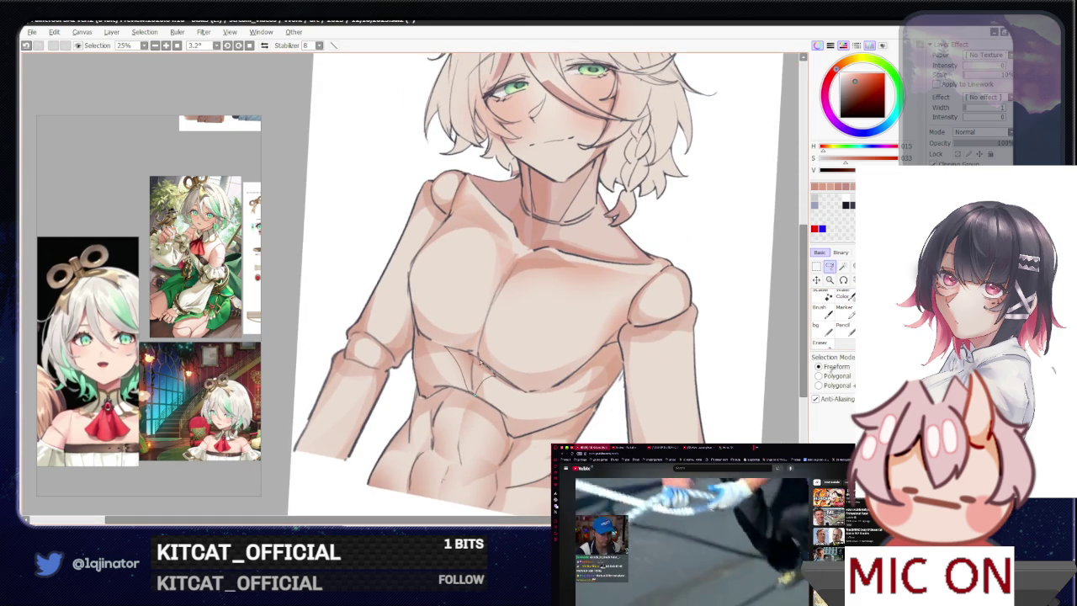
key("b")
key("minus")
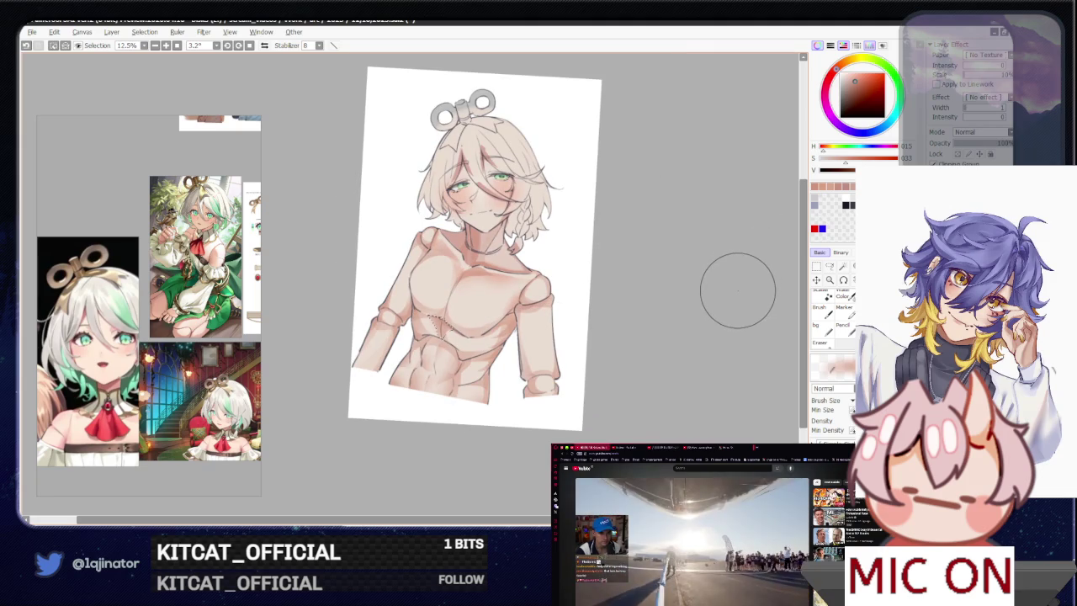
key("l")
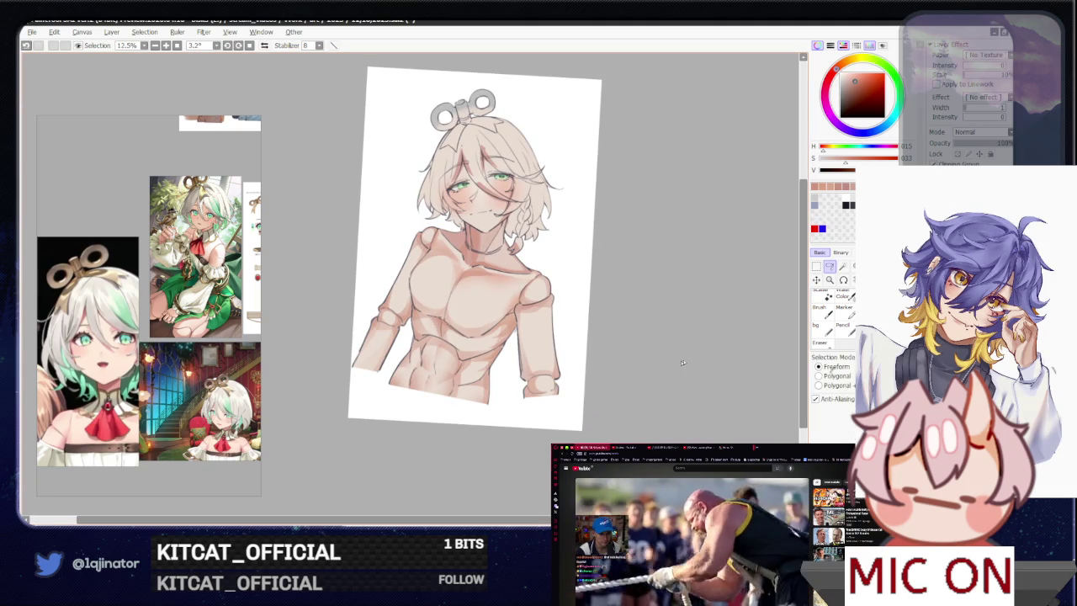
left_click_drag(604, 401, 604, 383)
key("plus")
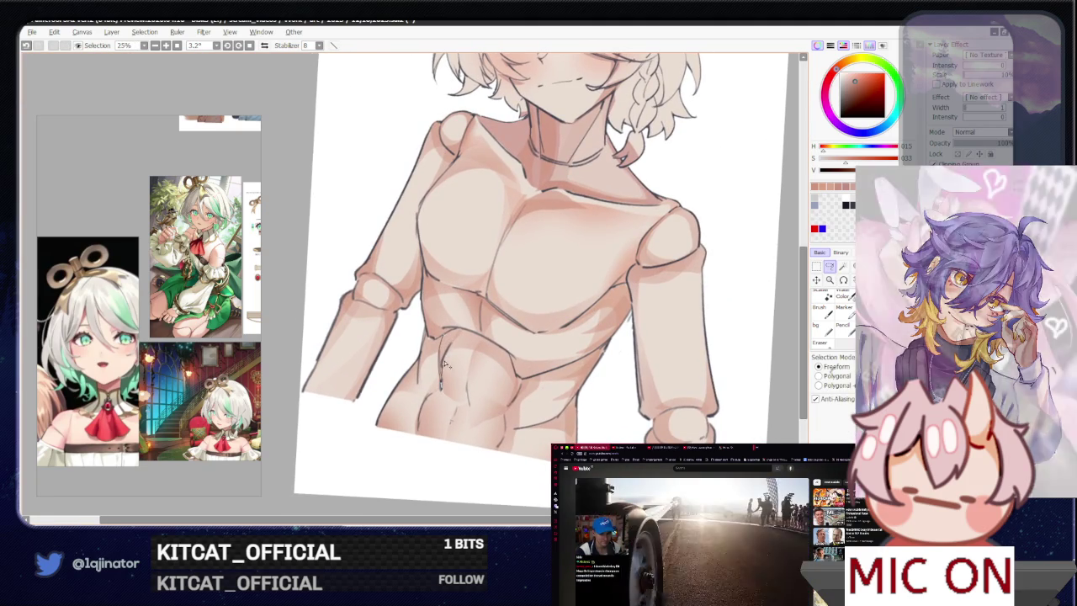
- Lasso the left side of the lower abdomen and paint soft pink shading inside it
mouse_move(442, 388)
left_mouse_down()
mouse_move(505, 341)
mouse_move(502, 349)
left_mouse_up()
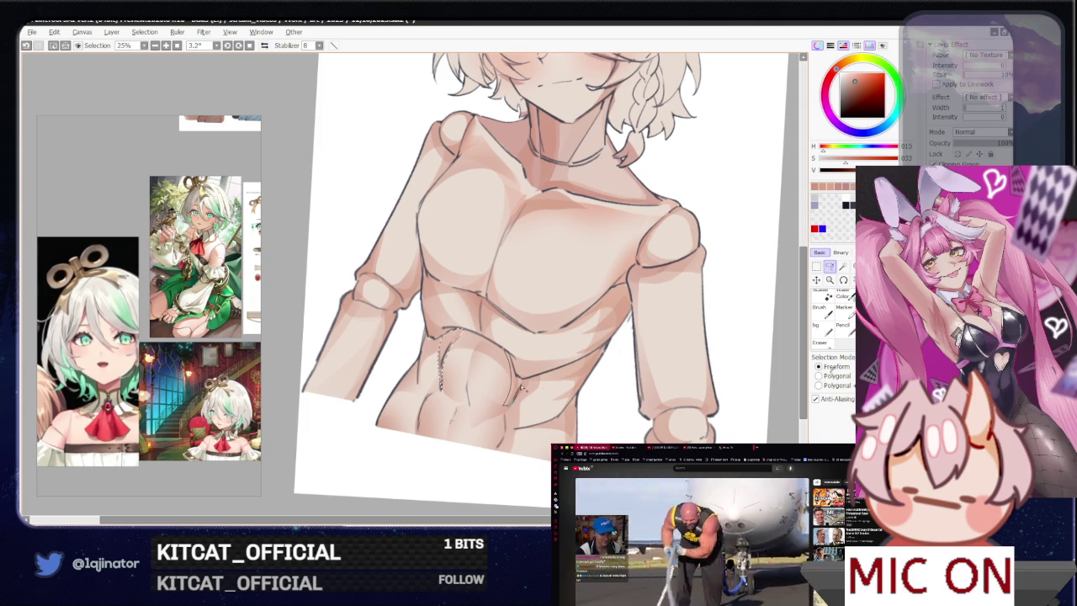
left_click_drag(521, 390, 517, 377)
key("b")
left_click_drag(471, 337, 505, 404)
left_click_drag(522, 336, 488, 404)
mouse_move(446, 336)
left_mouse_down()
mouse_move(521, 387)
mouse_move(473, 378)
left_mouse_up()
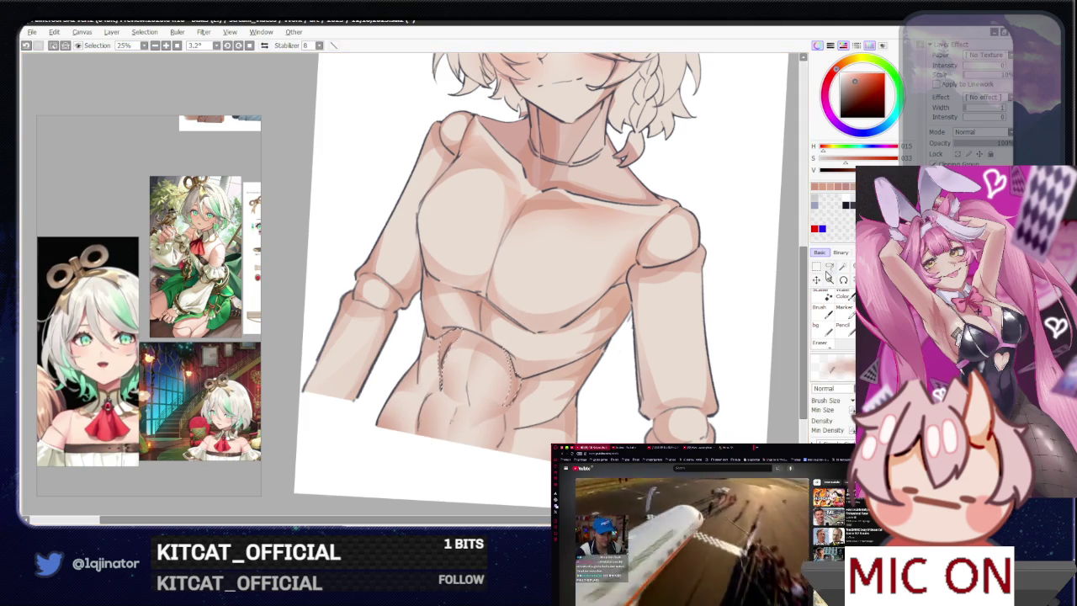
- Zoom out to 12.5% to view the whole figure and return to the Lasso tool
left_click(829, 266)
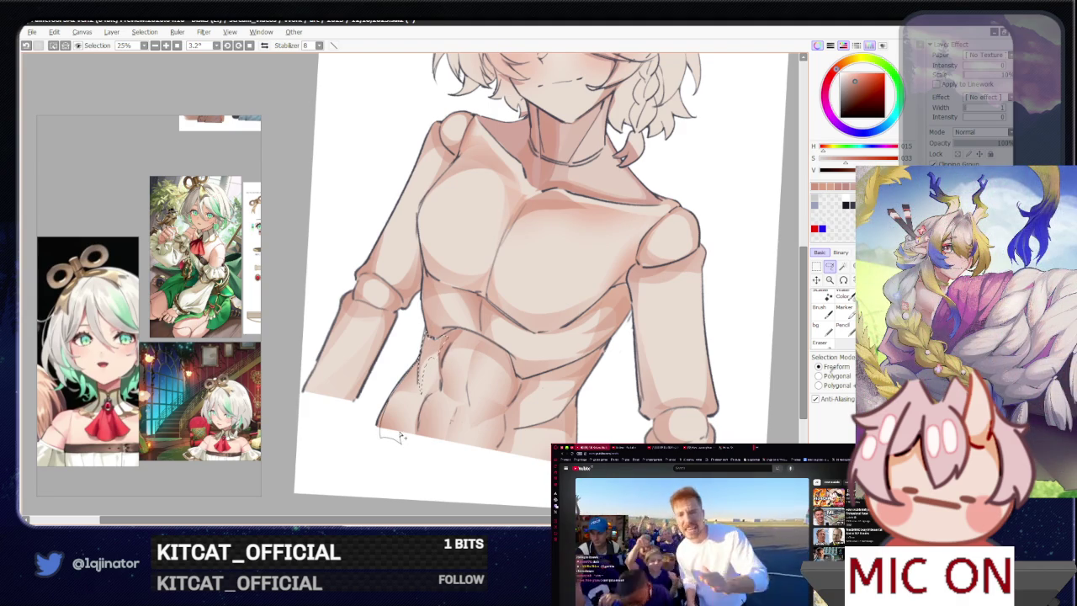
key("b")
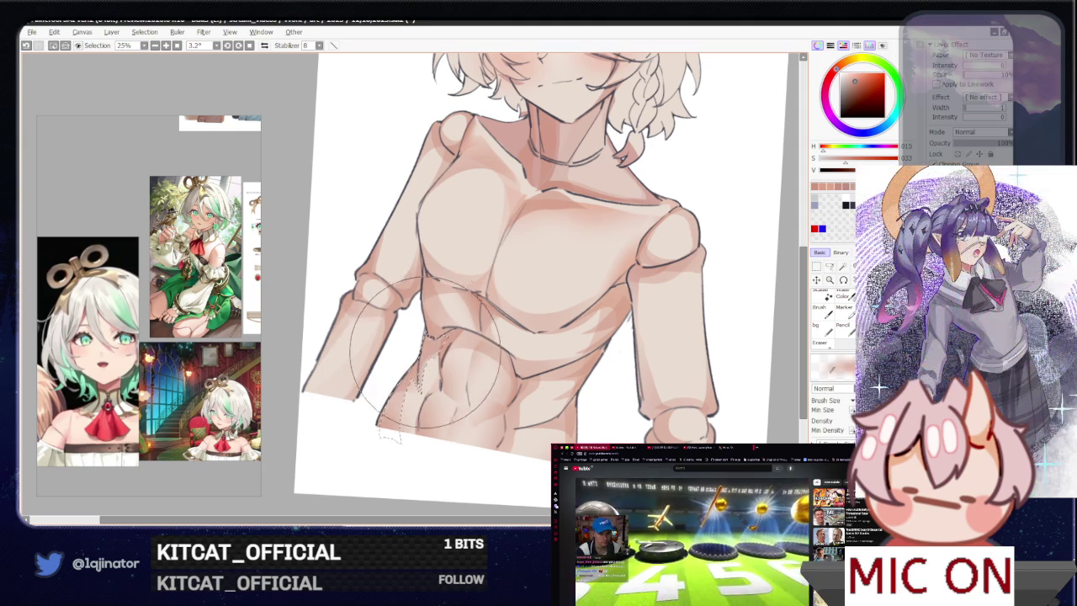
scroll(433, 349, "down", 3)
key("minus")
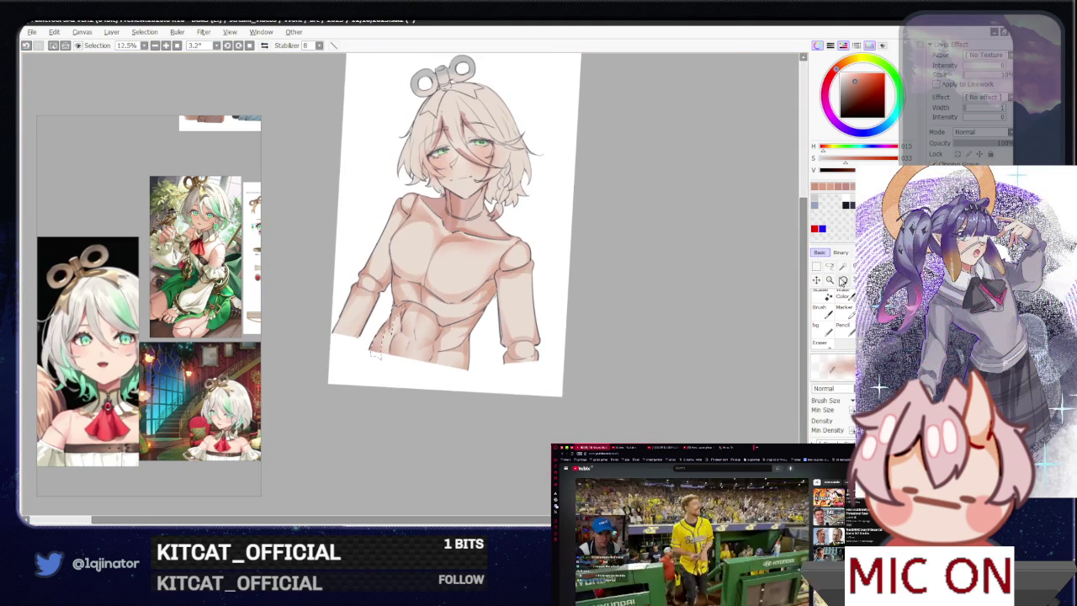
key("l")
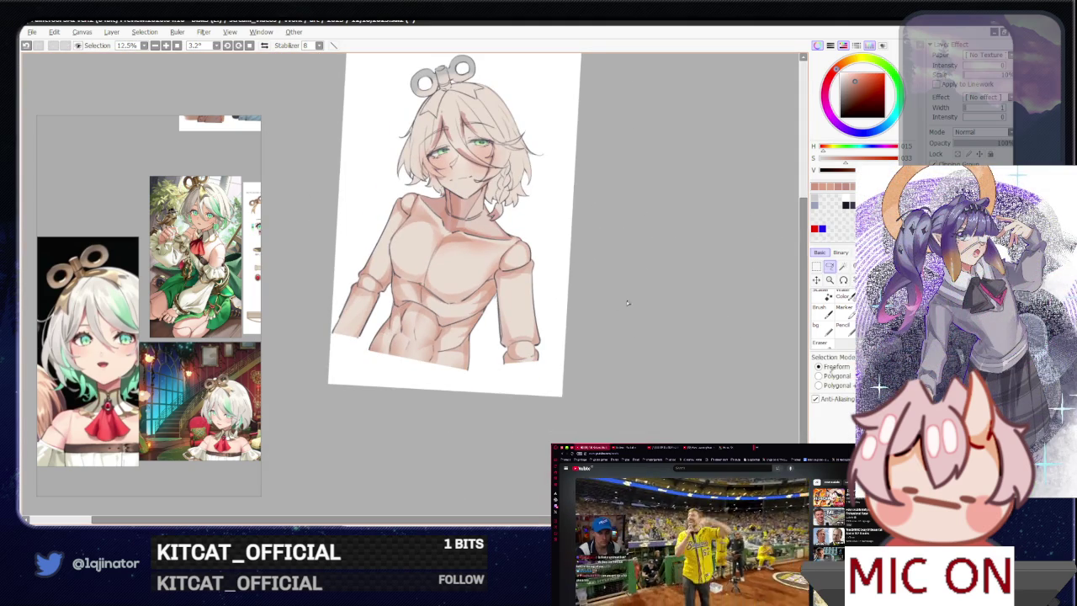
- Deepen the soft shading on the doll's chest with the brush
scroll(425, 361, "up", 3)
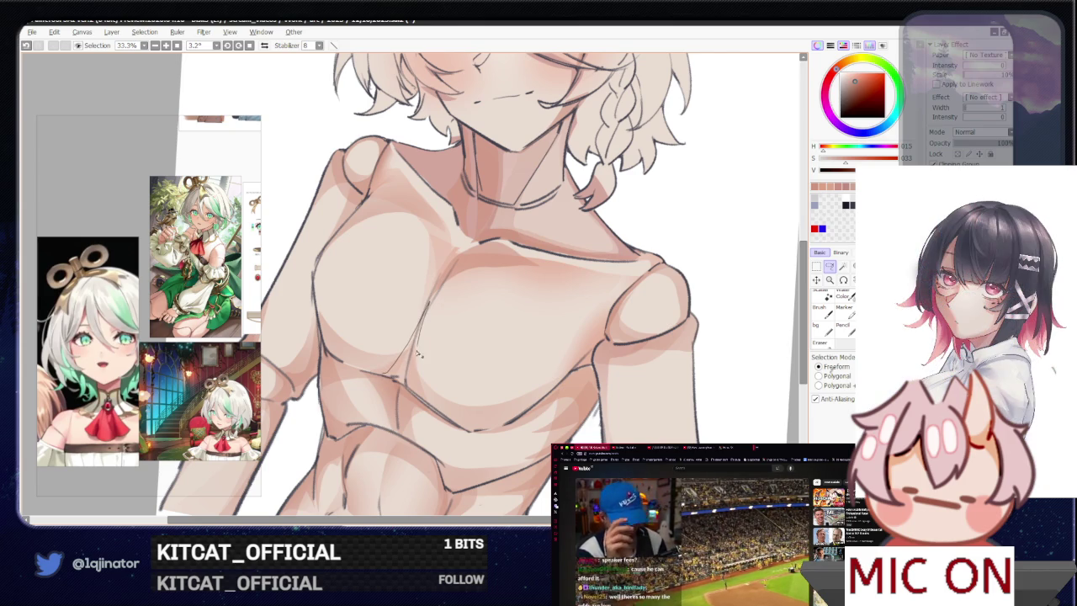
key("b")
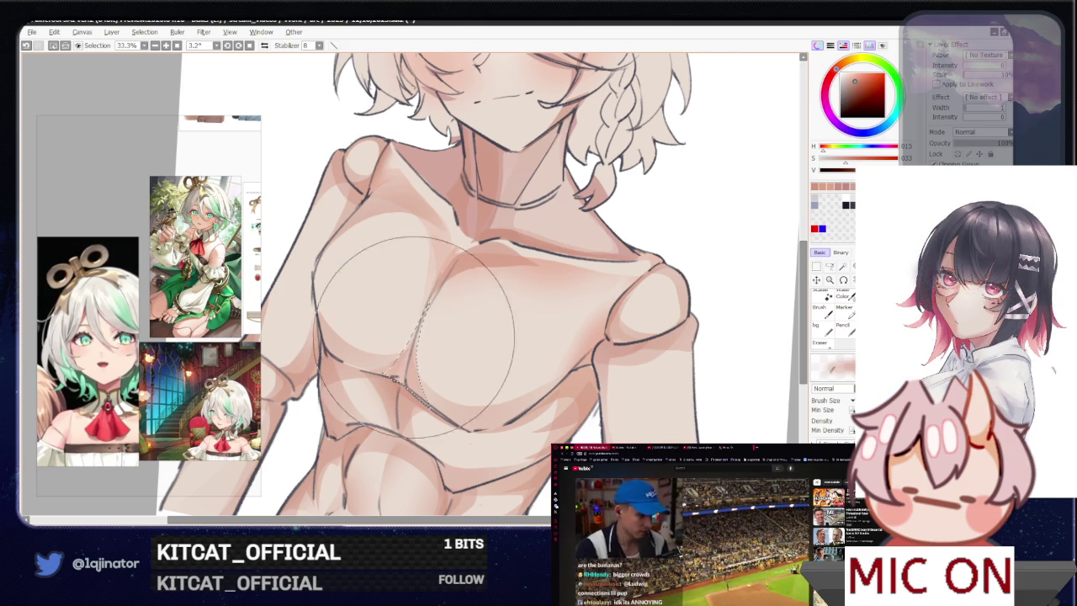
scroll(740, 269, "down", 2)
scroll(732, 286, "down", 1)
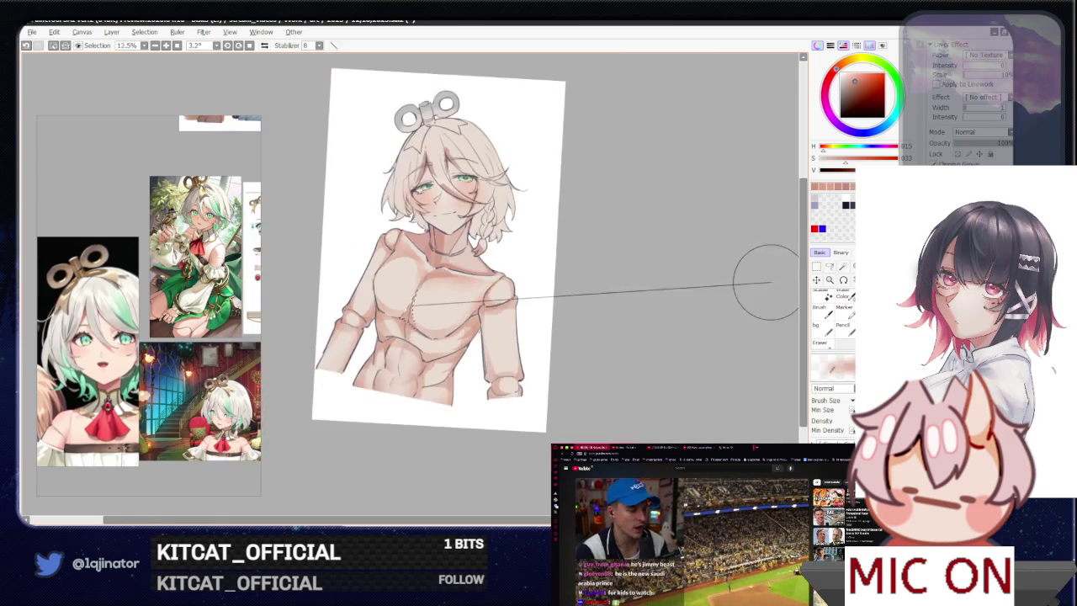
key("l")
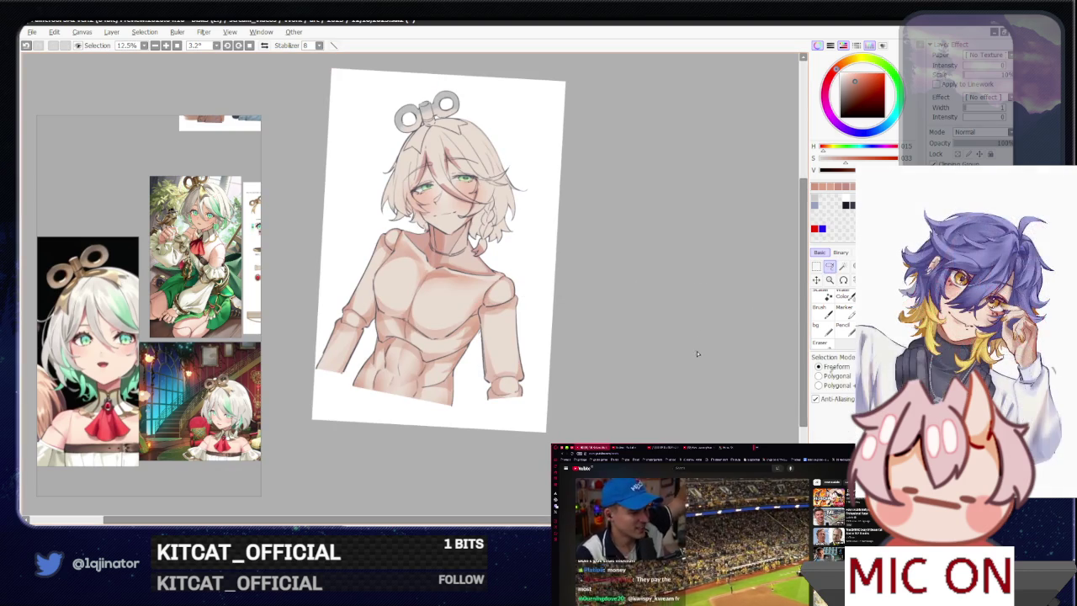
scroll(620, 392, "up", 1)
scroll(486, 331, "up", 2)
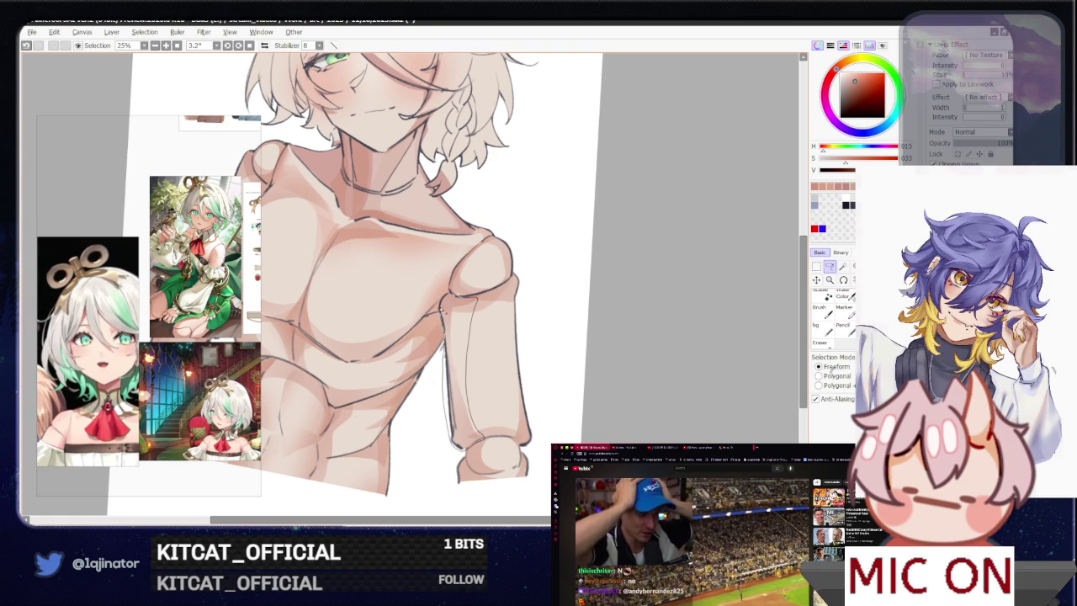
- Lasso the left forearm edge and shade it with the brush
key("b")
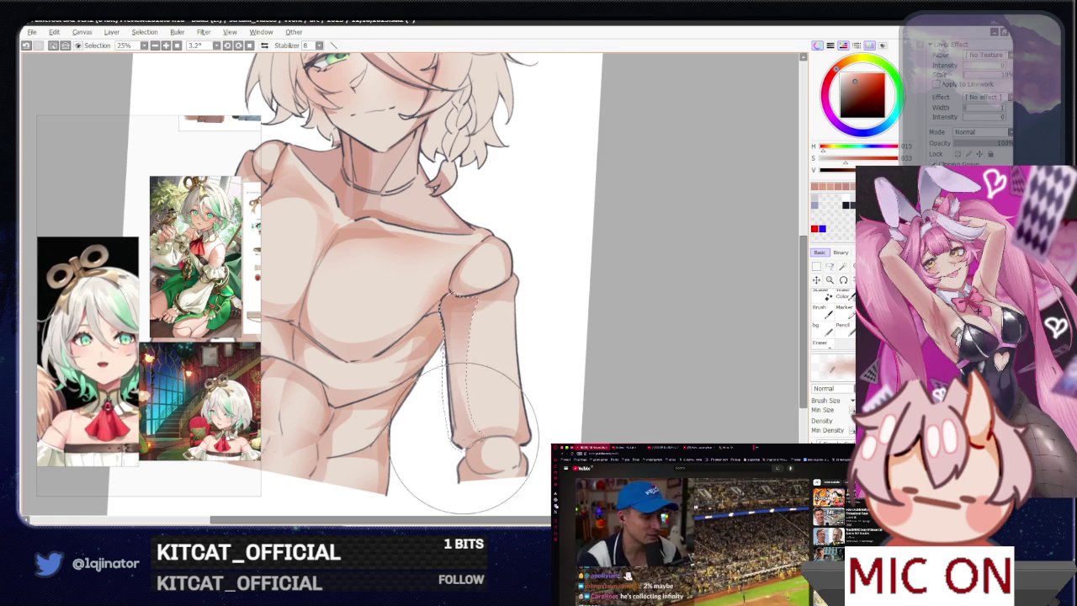
left_click_drag(469, 421, 482, 463)
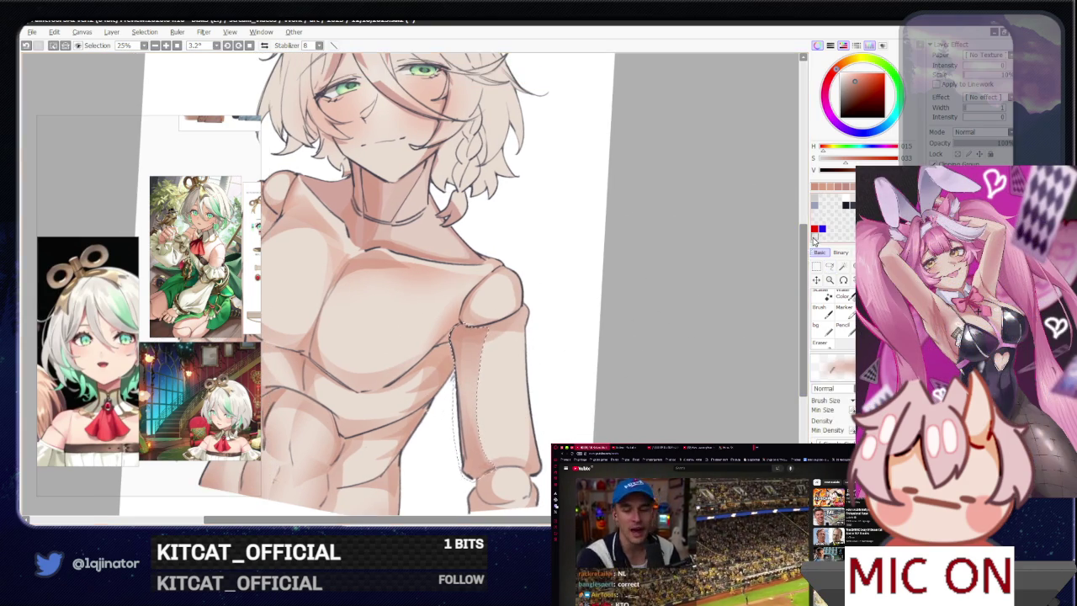
left_click(830, 266)
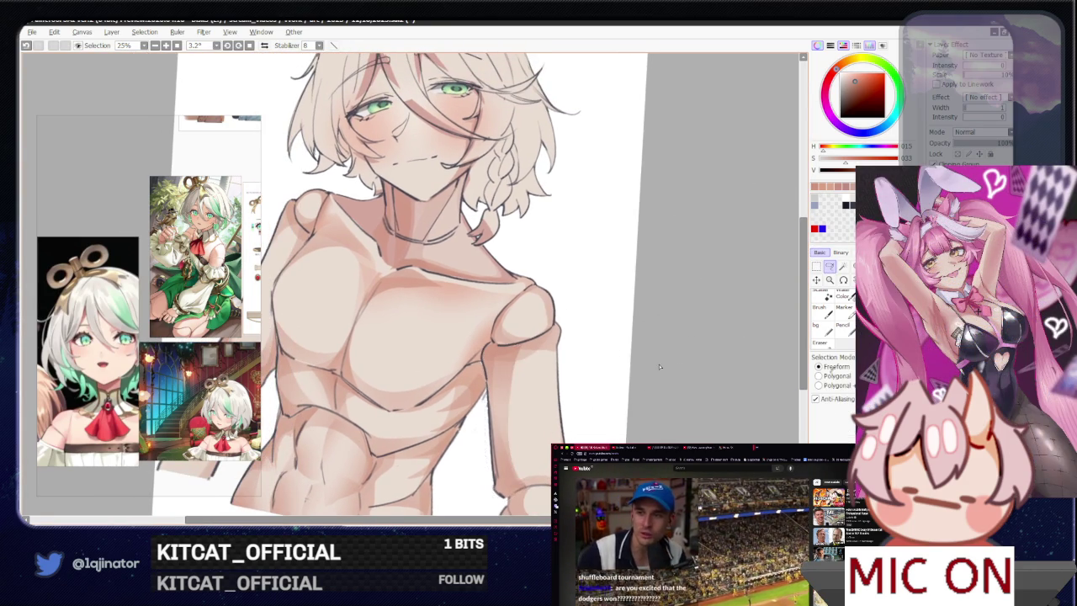
left_click_drag(555, 344, 461, 306)
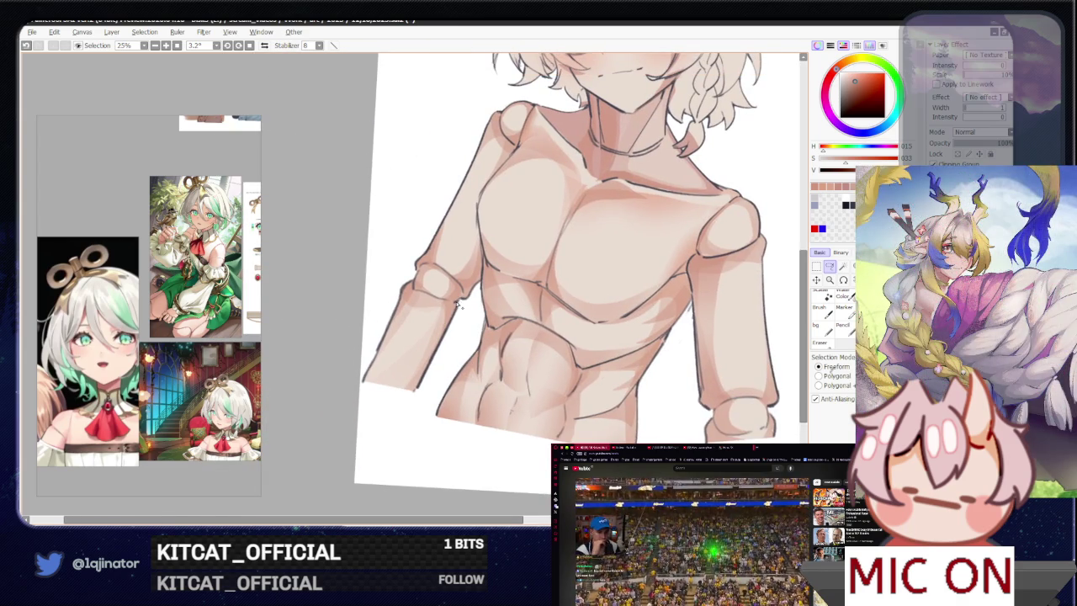
left_click_drag(401, 402, 455, 322)
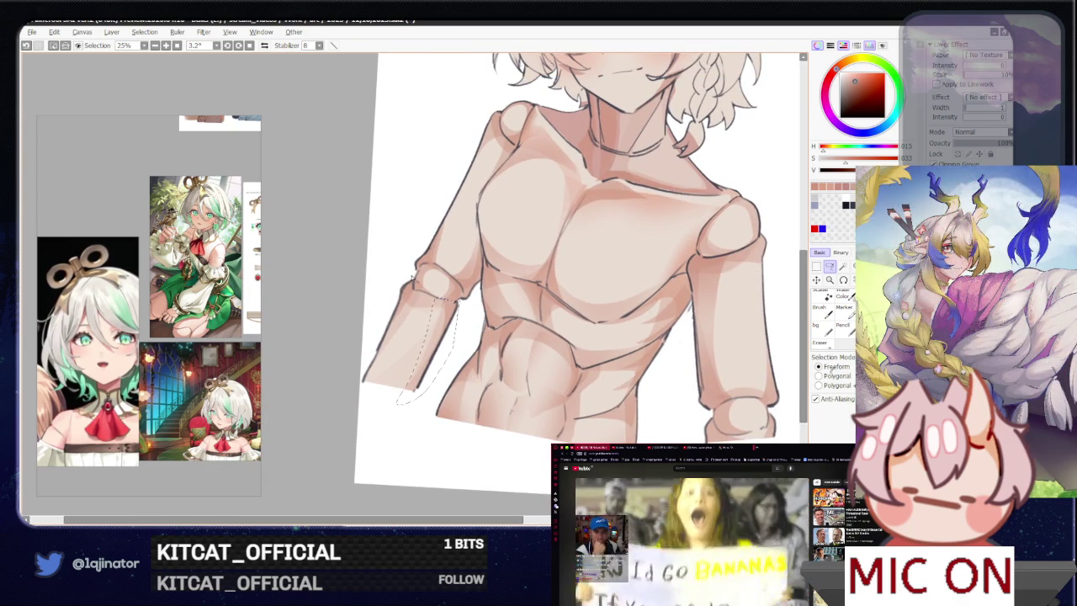
key("b")
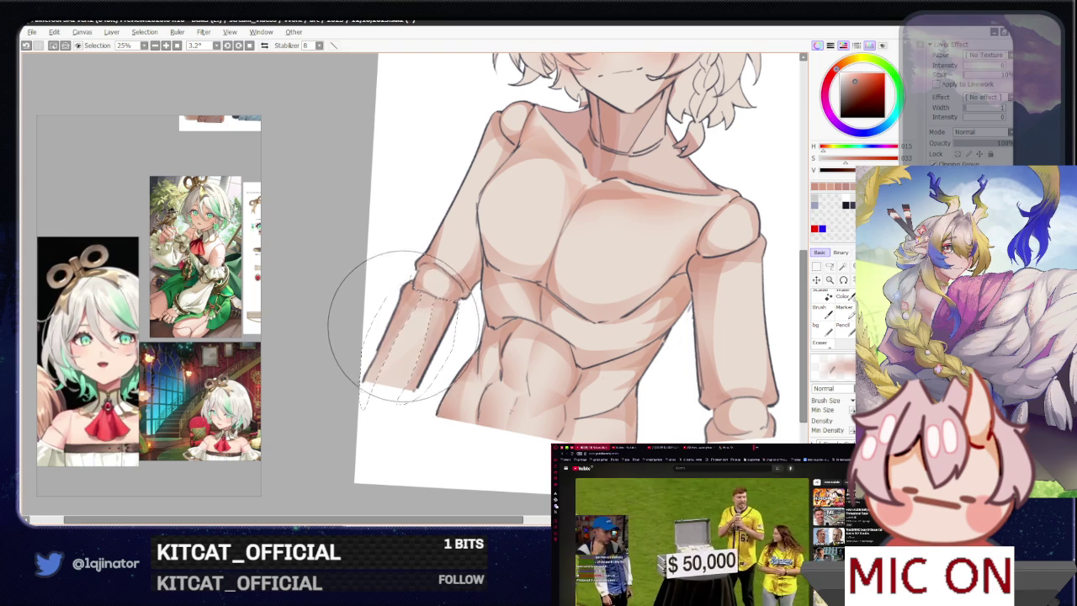
scroll(379, 261, "down", 1)
left_click(830, 268)
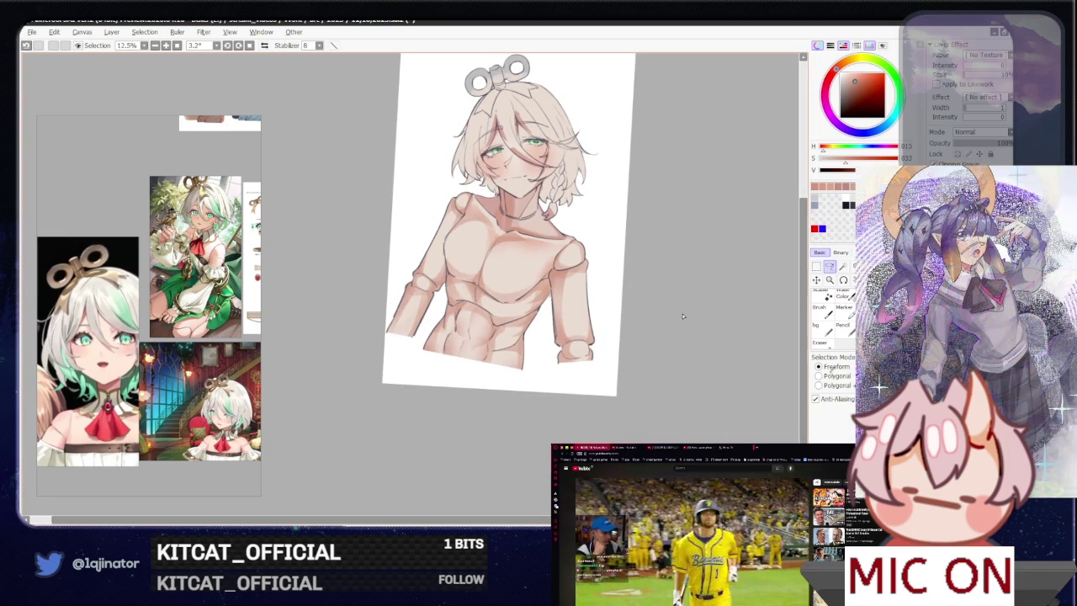
- Pick a new shading colour for the brush from the colour panel
mouse_move(699, 308)
left_mouse_down()
mouse_move(662, 353)
mouse_move(617, 340)
mouse_move(601, 367)
mouse_move(507, 387)
left_mouse_up()
scroll(656, 351, "down", 1)
scroll(507, 387, "up", 1)
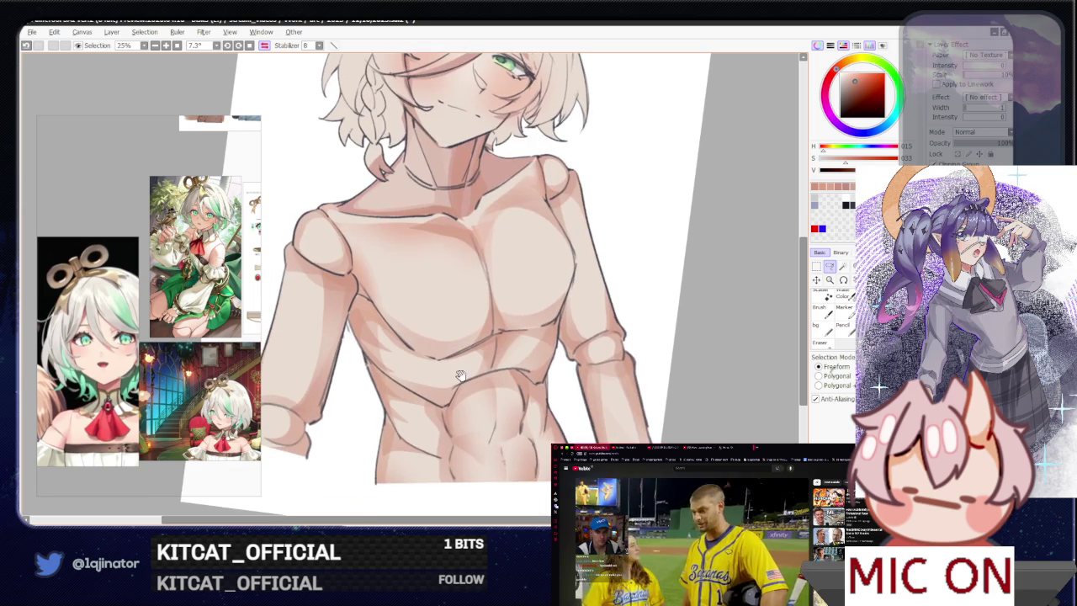
scroll(478, 216, "down", 1)
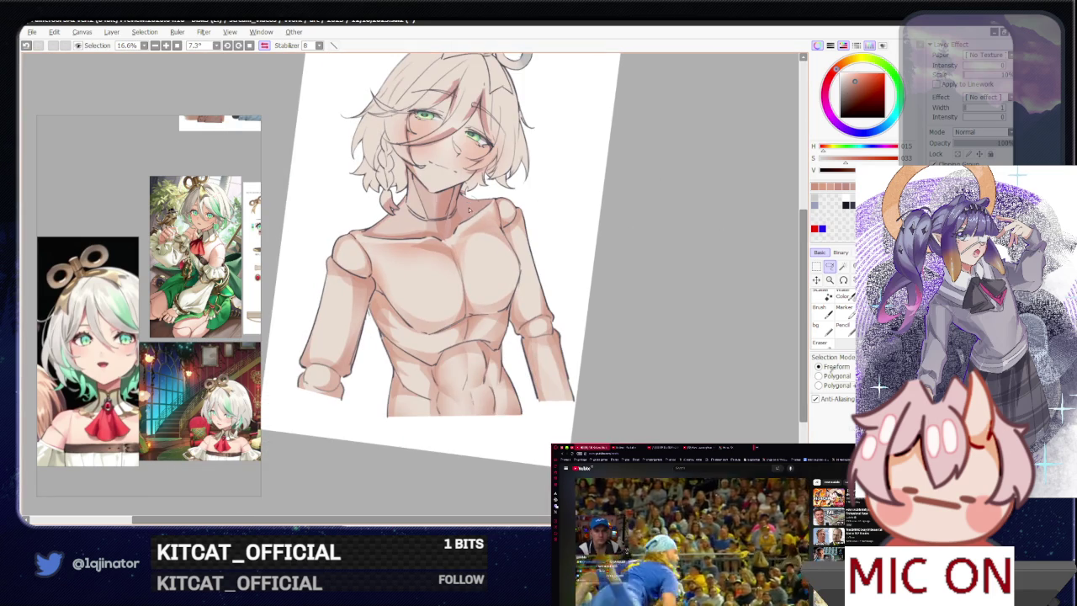
key("b")
left_click(855, 81)
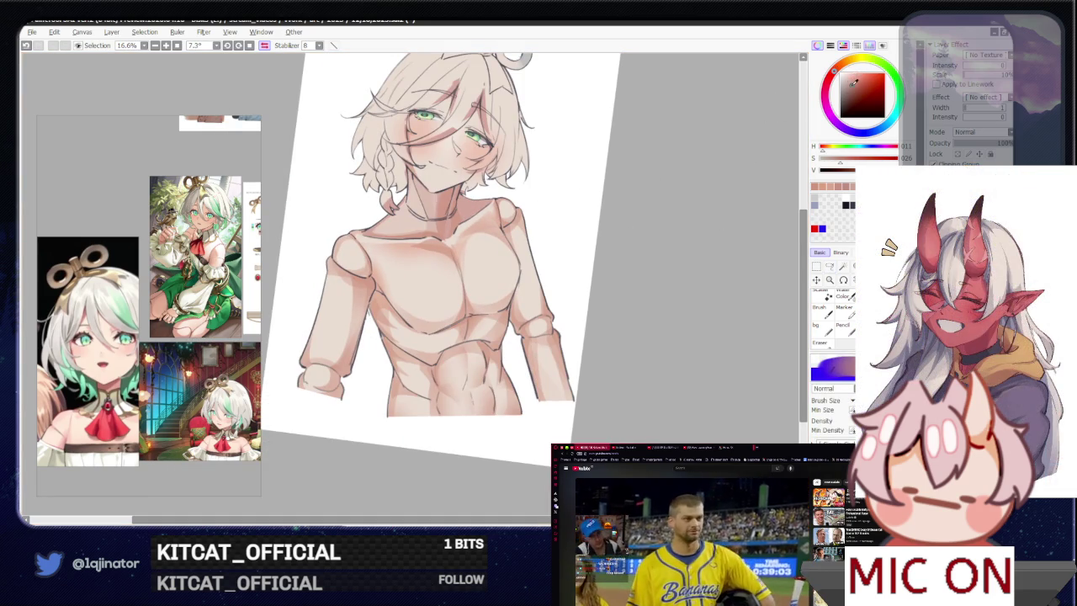
- Reset the canvas rotation to 0° so the drawing stands upright
key("l")
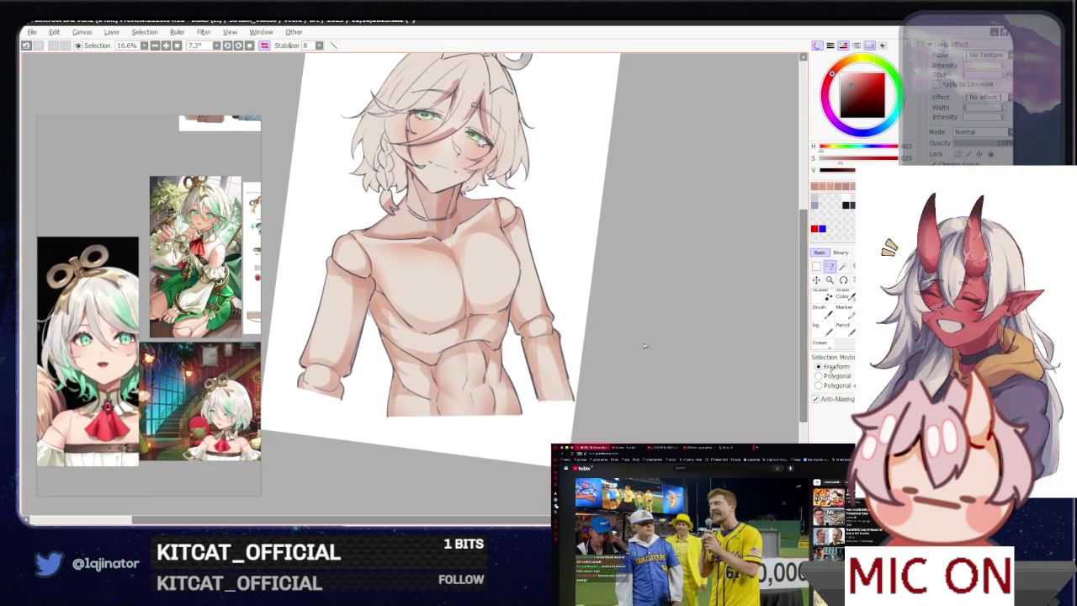
left_click_drag(286, 85, 648, 291)
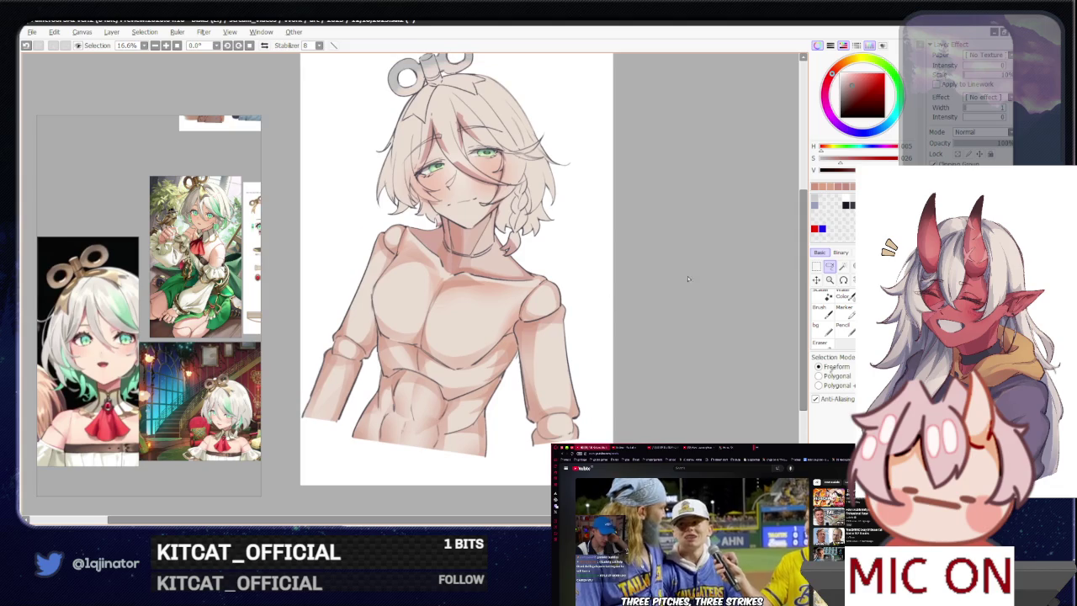
left_click_drag(697, 339, 603, 337)
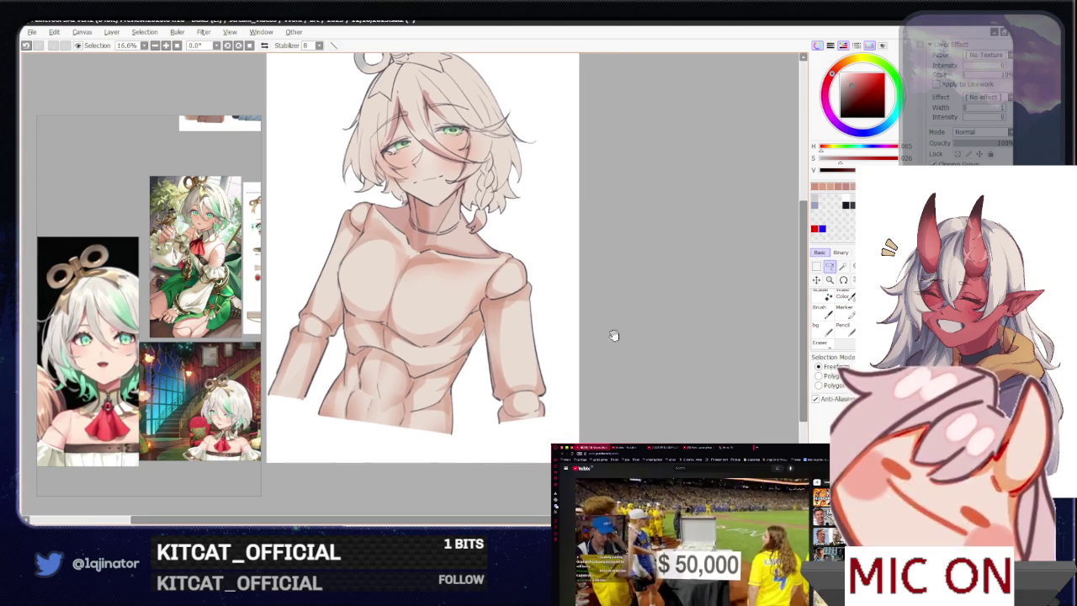
scroll(530, 310, "up", 3)
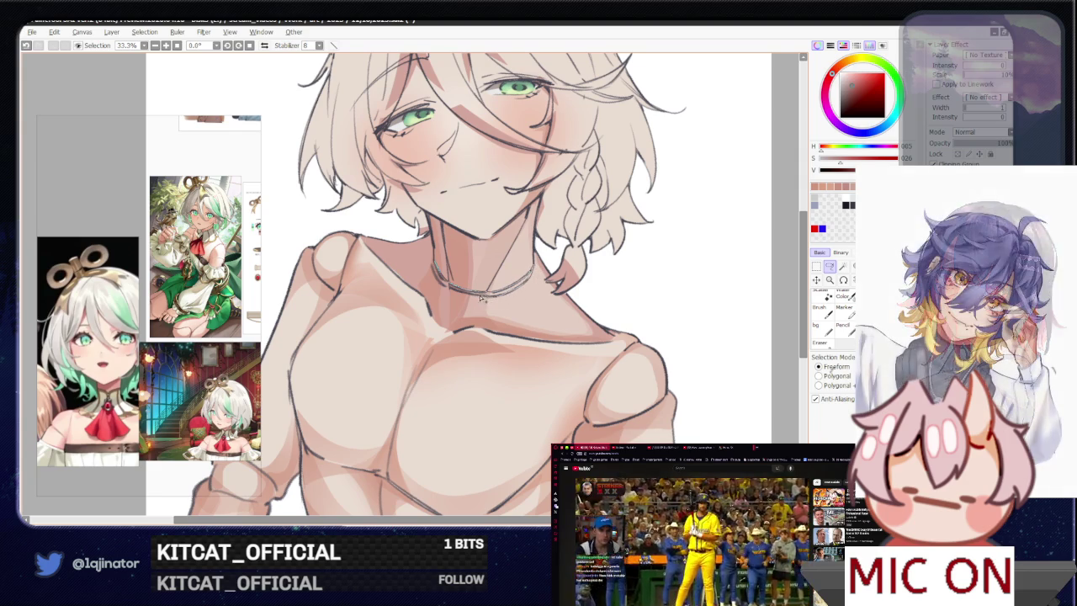
- Lasso along the arm edge and shade it, rotating the view nearly upright
mouse_move(437, 278)
left_mouse_down()
mouse_move(467, 375)
mouse_move(482, 328)
left_mouse_up()
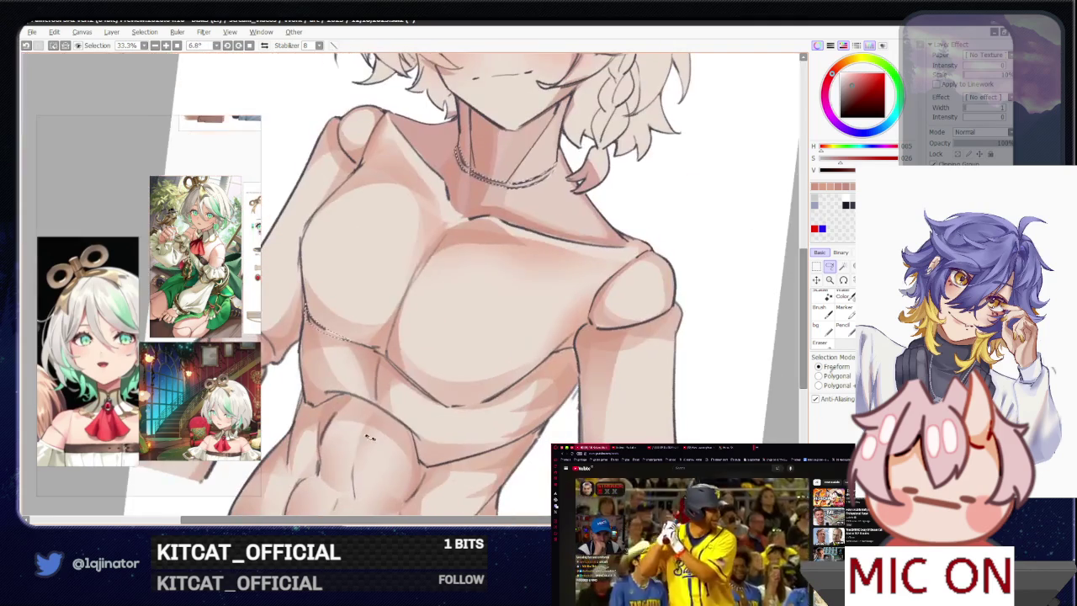
left_click_drag(450, 363, 471, 278)
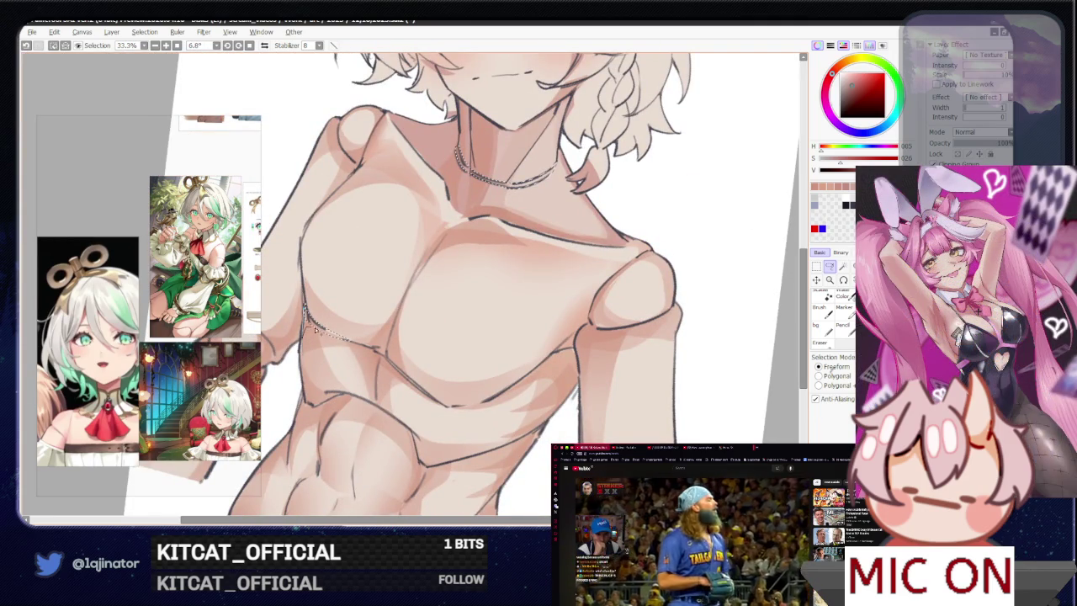
left_click_drag(389, 351, 533, 359)
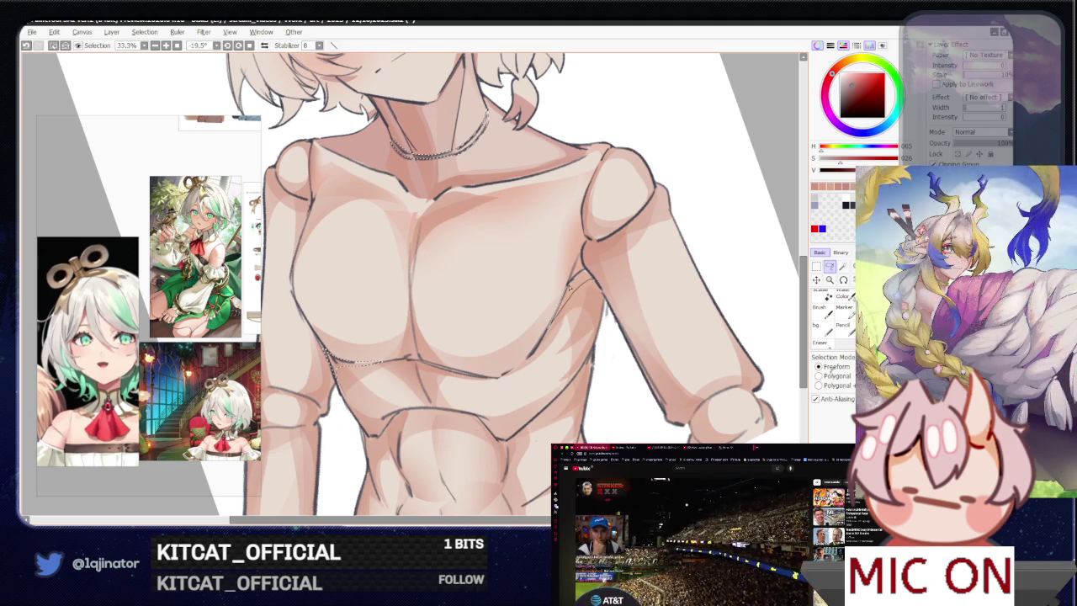
mouse_move(592, 292)
left_mouse_down()
mouse_move(591, 276)
mouse_move(601, 284)
left_mouse_up()
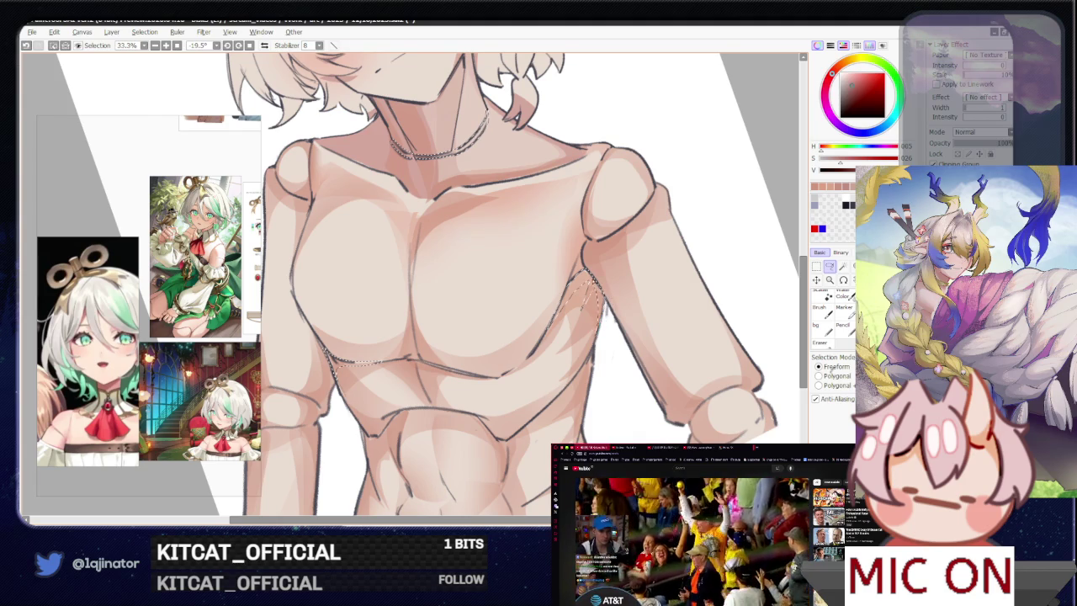
scroll(475, 246, "down", 1)
key("b")
mouse_move(474, 246)
left_mouse_down()
mouse_move(534, 312)
mouse_move(717, 319)
mouse_move(509, 358)
left_mouse_up()
key("a")
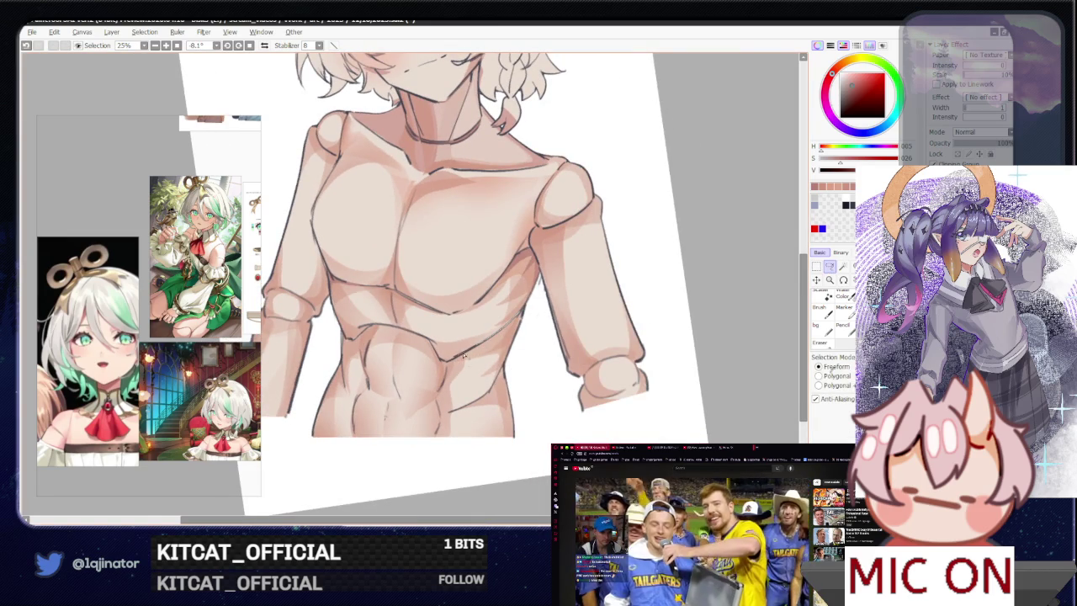
- Outline an area along the abdomen, then clear the selection
left_click_drag(461, 357, 520, 312)
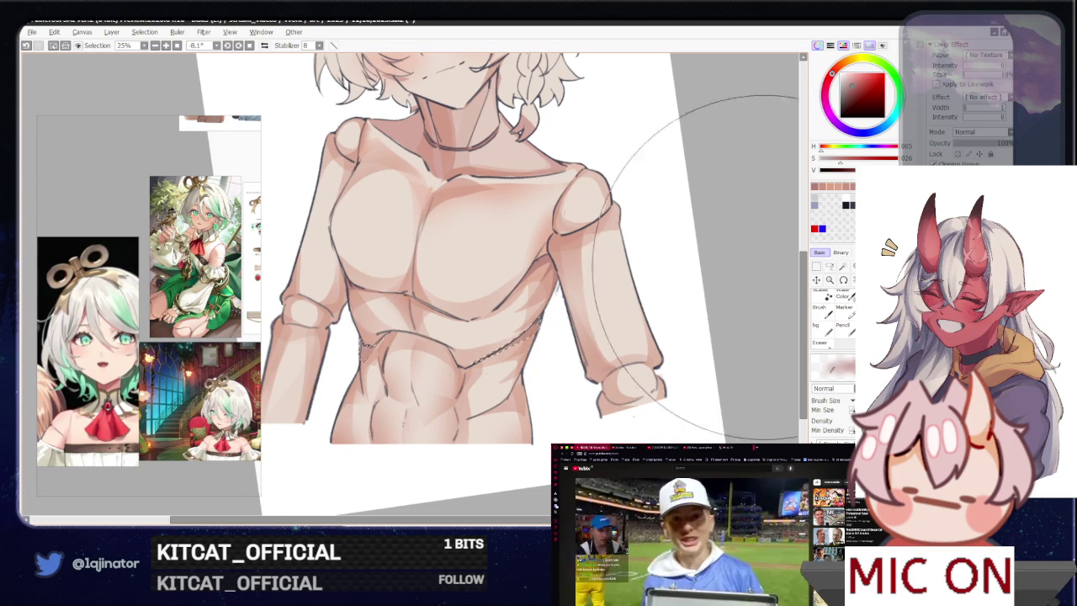
key("ctrl+d")
left_click_drag(711, 327, 722, 280)
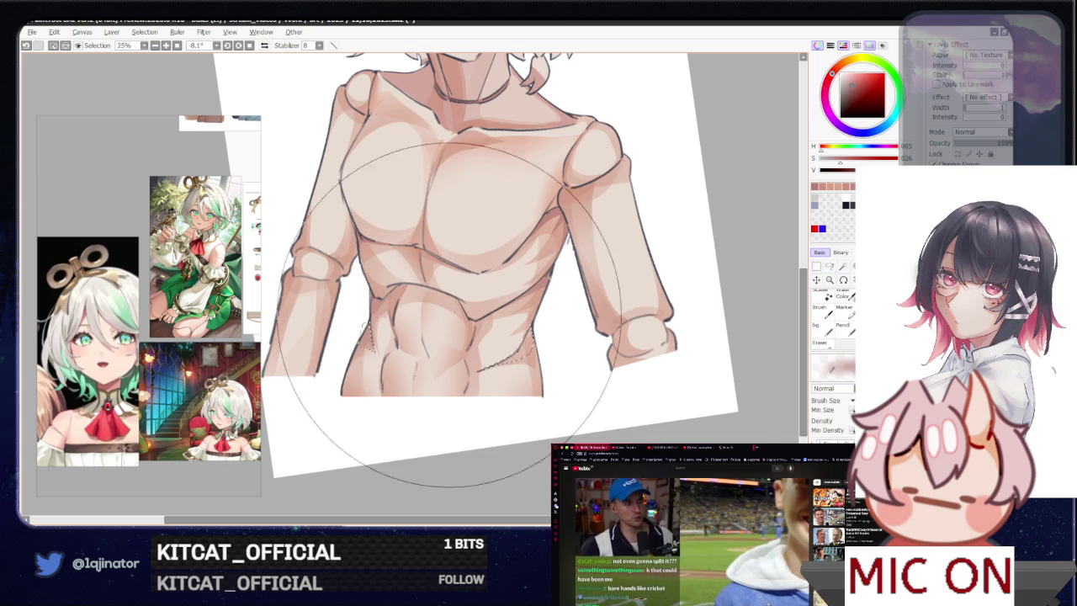
key("ctrl+d")
left_click_drag(750, 267, 669, 376)
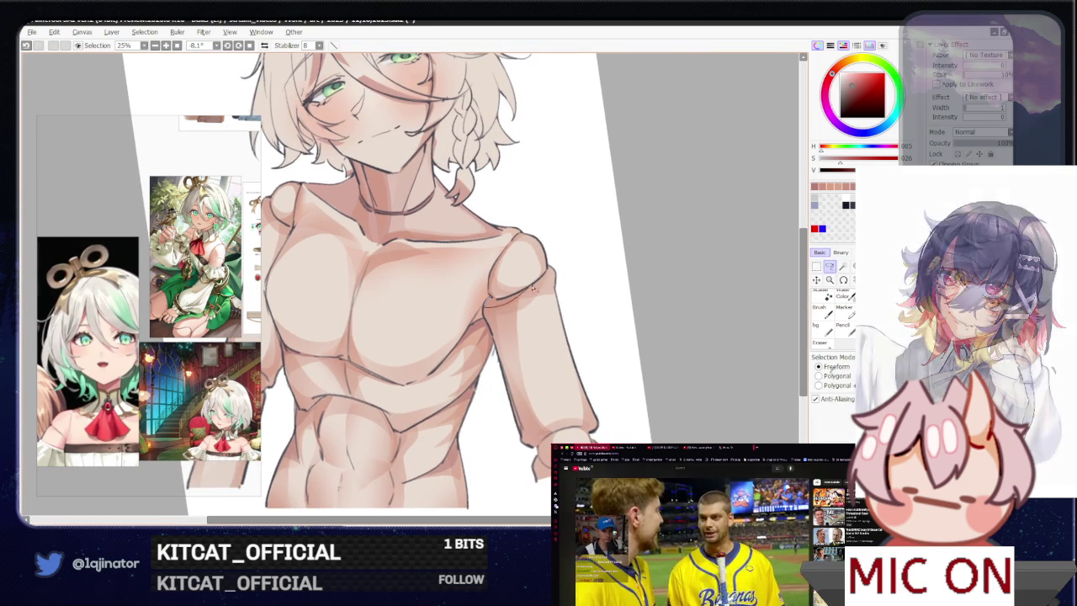
- Lasso the shoulder edge, wrist joint and upper arm for soft shading with the brush
mouse_move(486, 307)
left_mouse_down()
mouse_move(537, 399)
mouse_move(516, 346)
left_mouse_up()
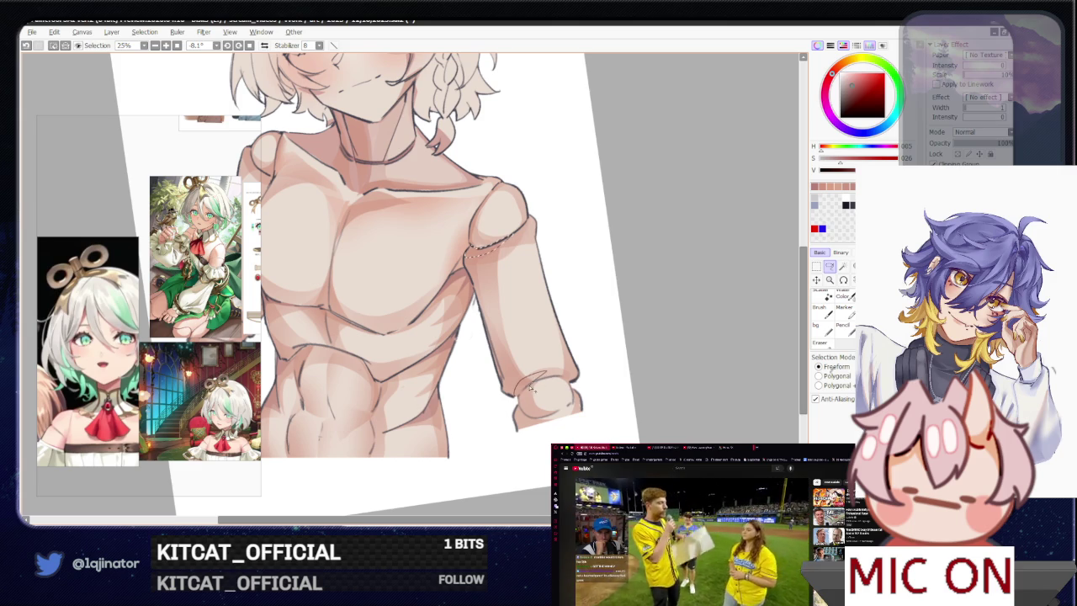
mouse_move(515, 399)
left_mouse_down()
mouse_move(523, 392)
mouse_move(519, 404)
left_mouse_up()
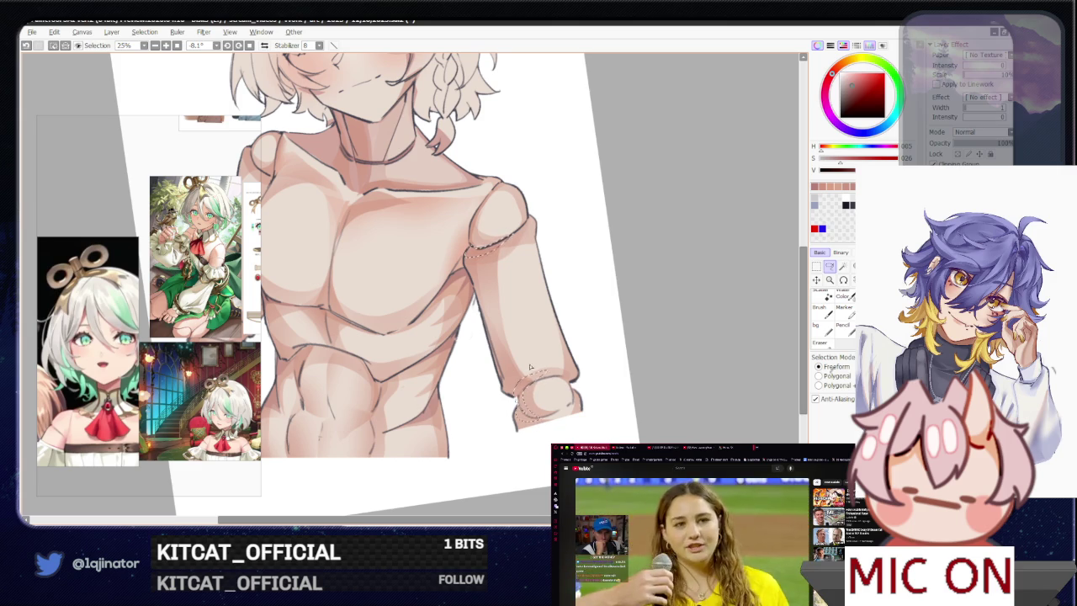
mouse_move(613, 325)
left_mouse_down()
mouse_move(594, 364)
mouse_move(577, 365)
left_mouse_up()
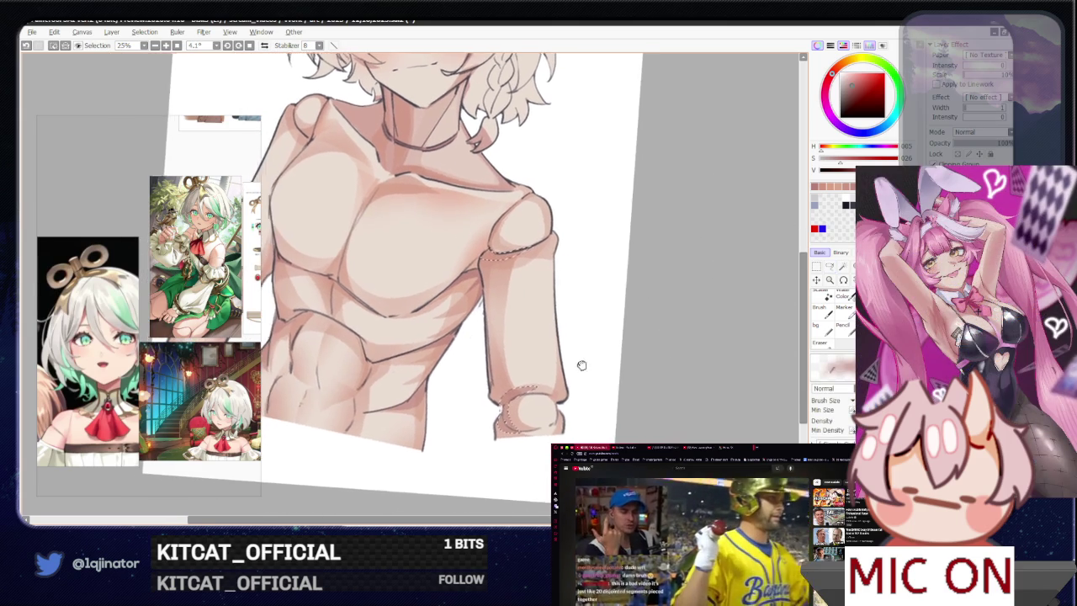
left_click(831, 268)
mouse_move(597, 329)
left_mouse_down()
mouse_move(740, 383)
mouse_move(411, 326)
left_mouse_up()
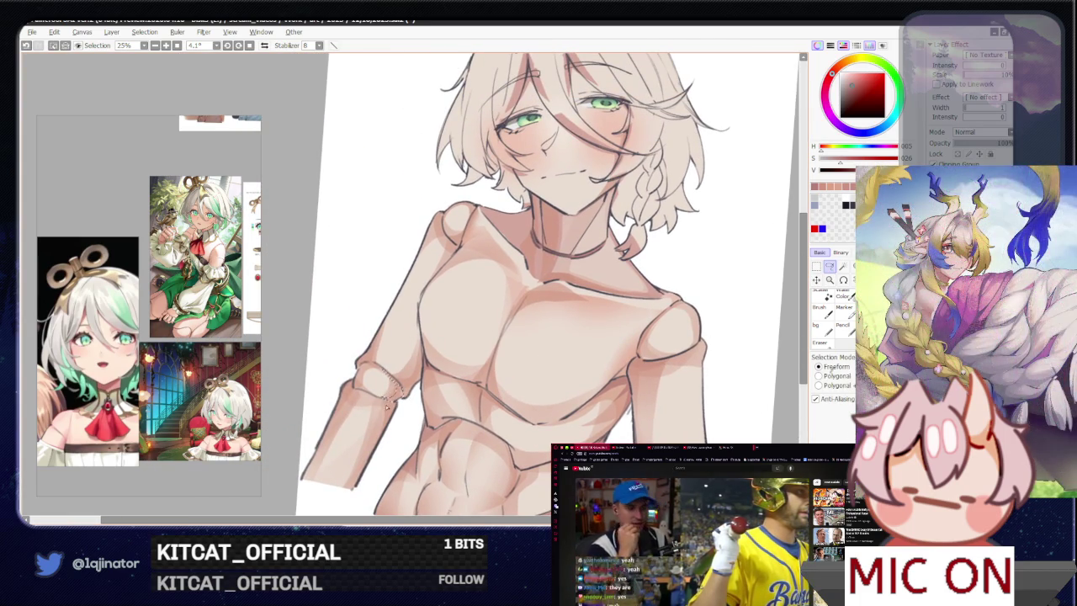
left_click_drag(404, 400, 382, 402)
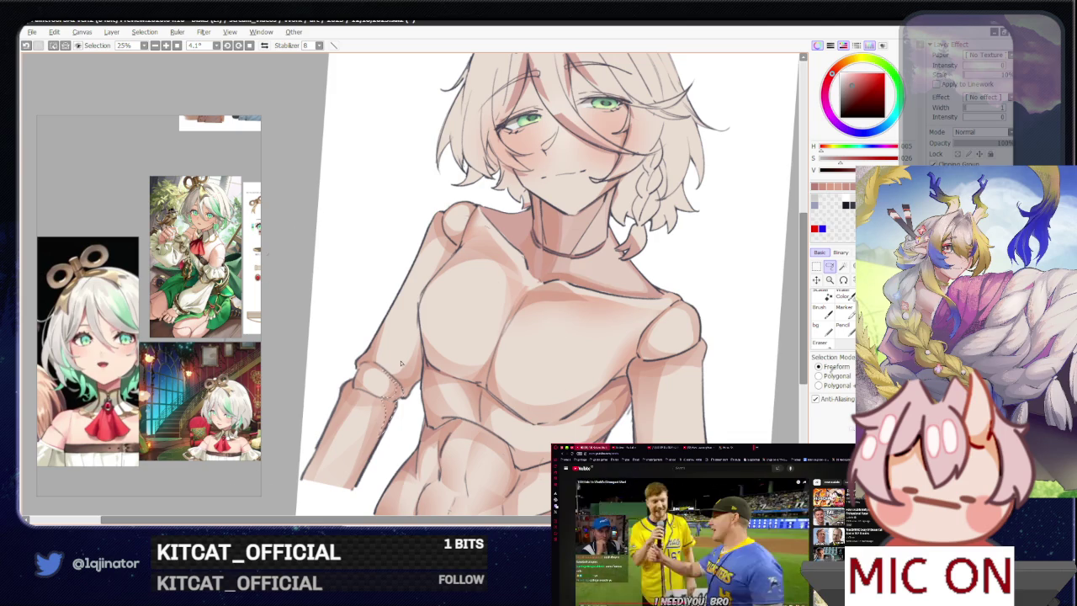
key("b")
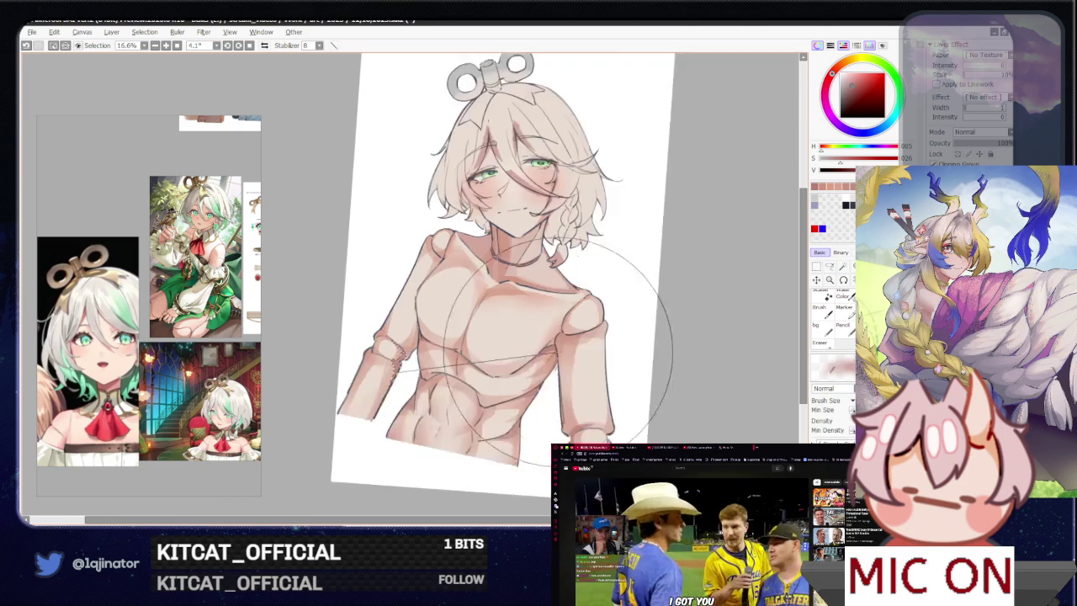
scroll(631, 336, "down", 2)
left_click(830, 266)
scroll(737, 316, "up", 2)
mouse_move(737, 317)
left_mouse_down()
mouse_move(490, 369)
mouse_move(477, 385)
left_mouse_up()
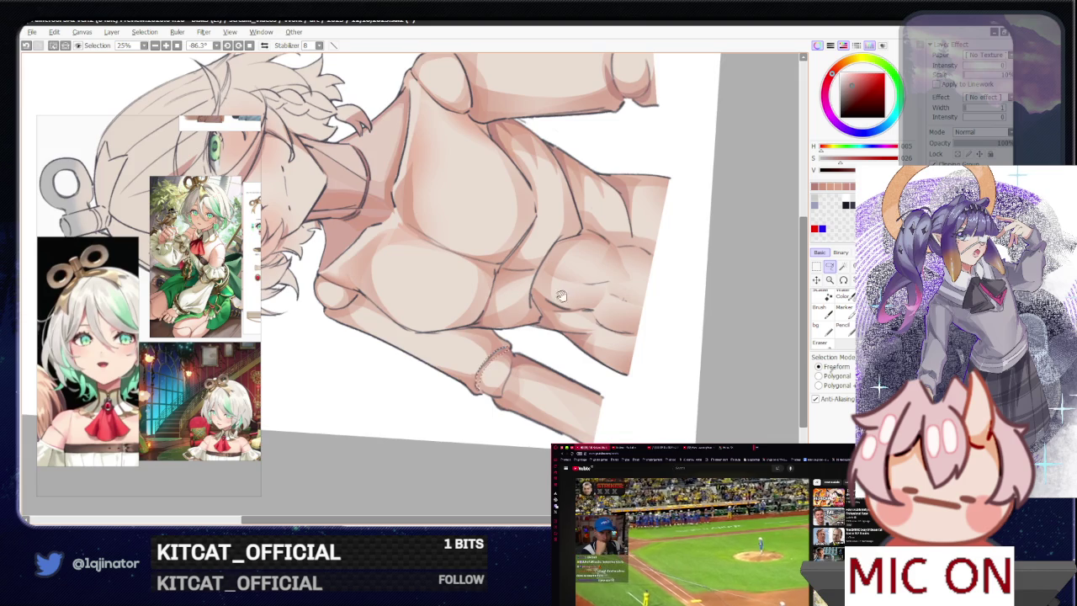
left_click_drag(553, 300, 502, 309)
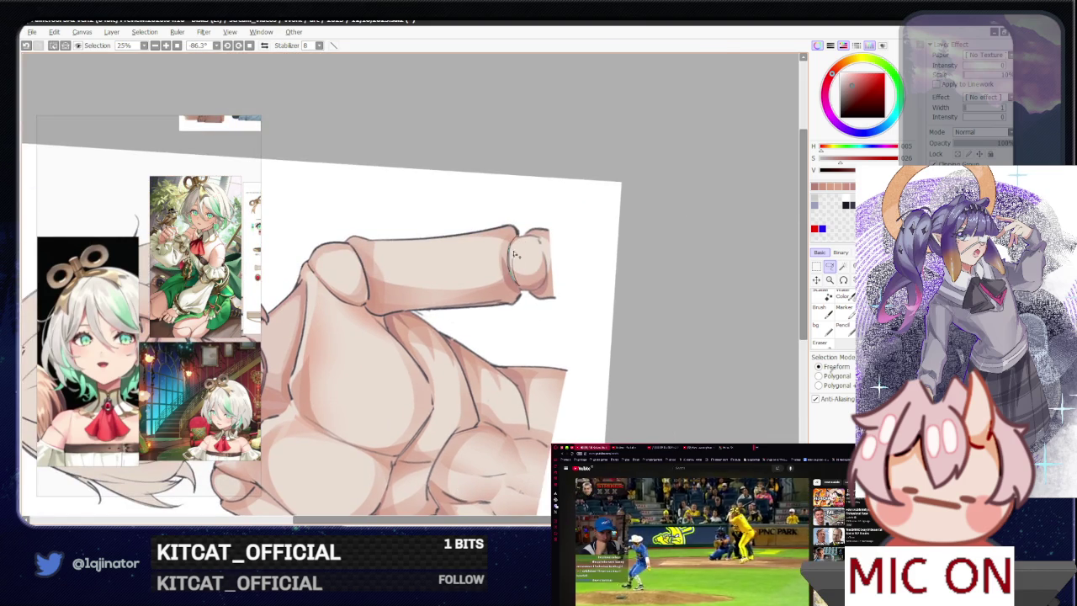
key("b")
left_click_drag(504, 288, 420, 469)
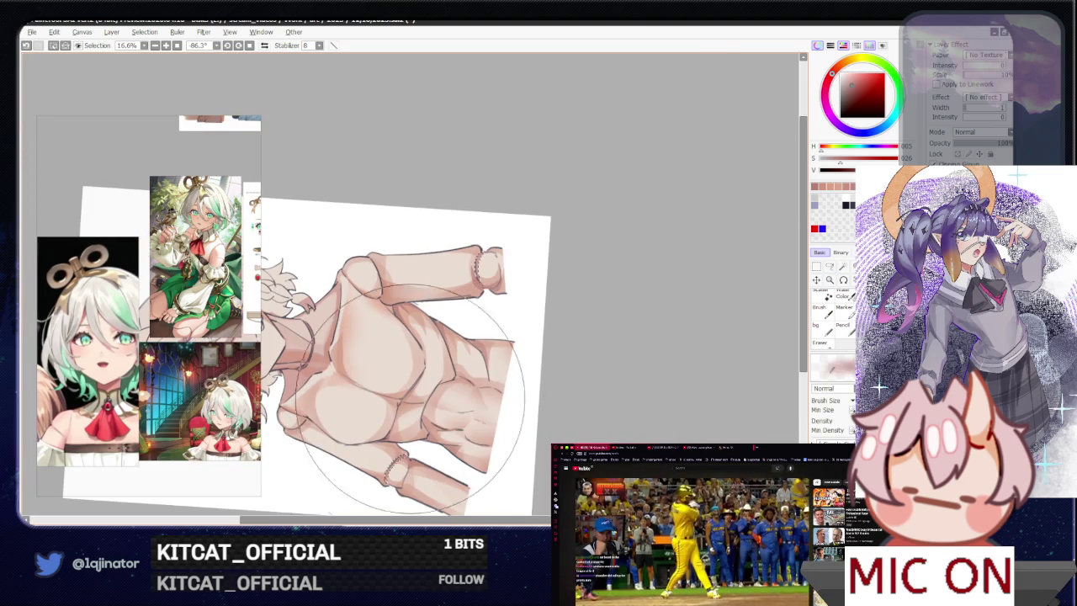
left_click(830, 267)
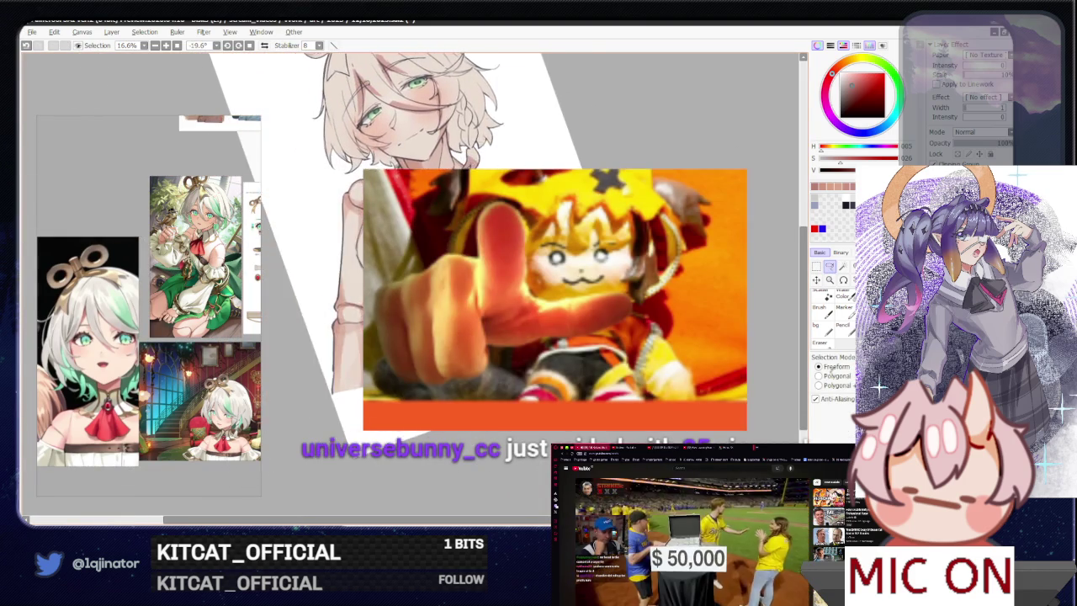
key("Home")
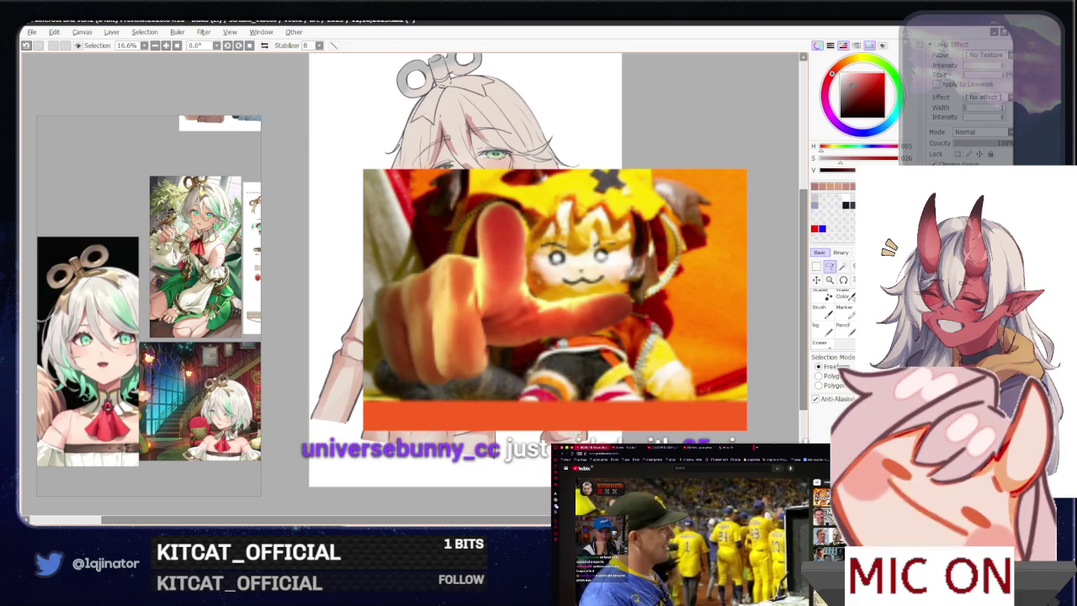
scroll(446, 286, "up", 2)
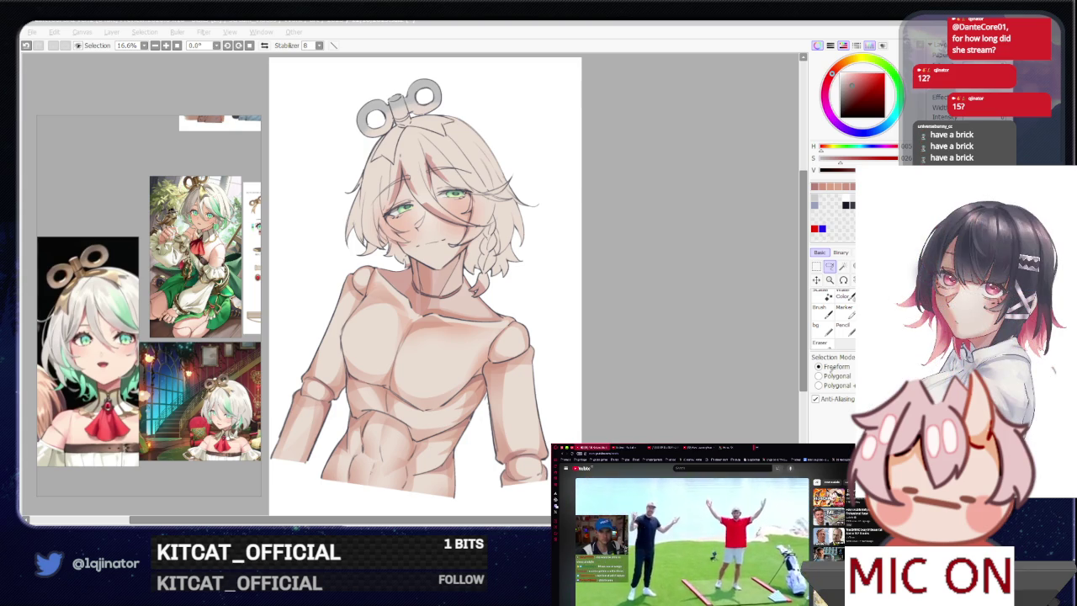
left_click(635, 310)
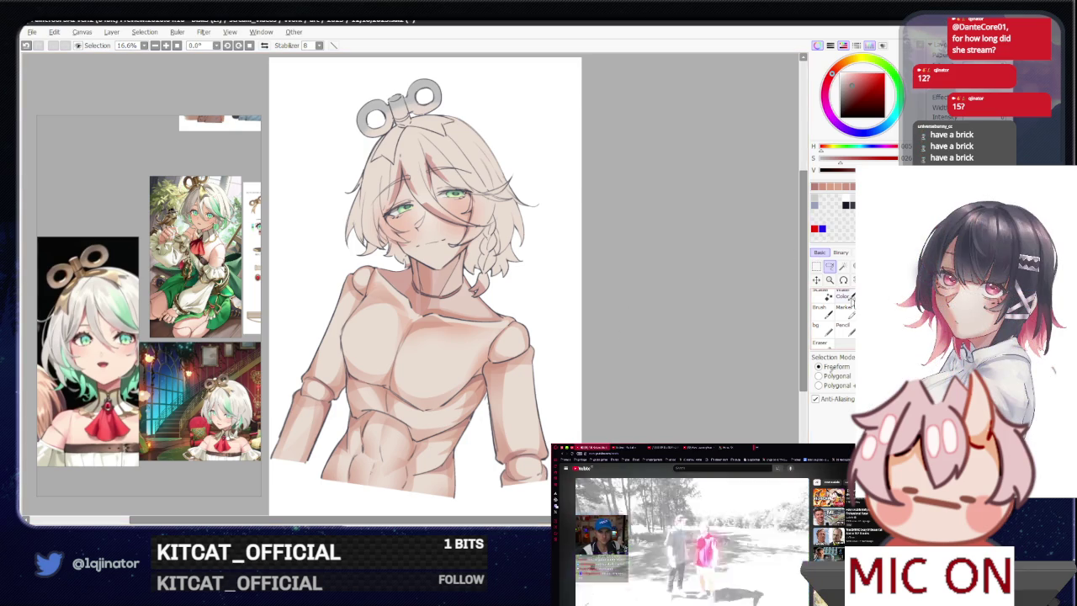
key("minus")
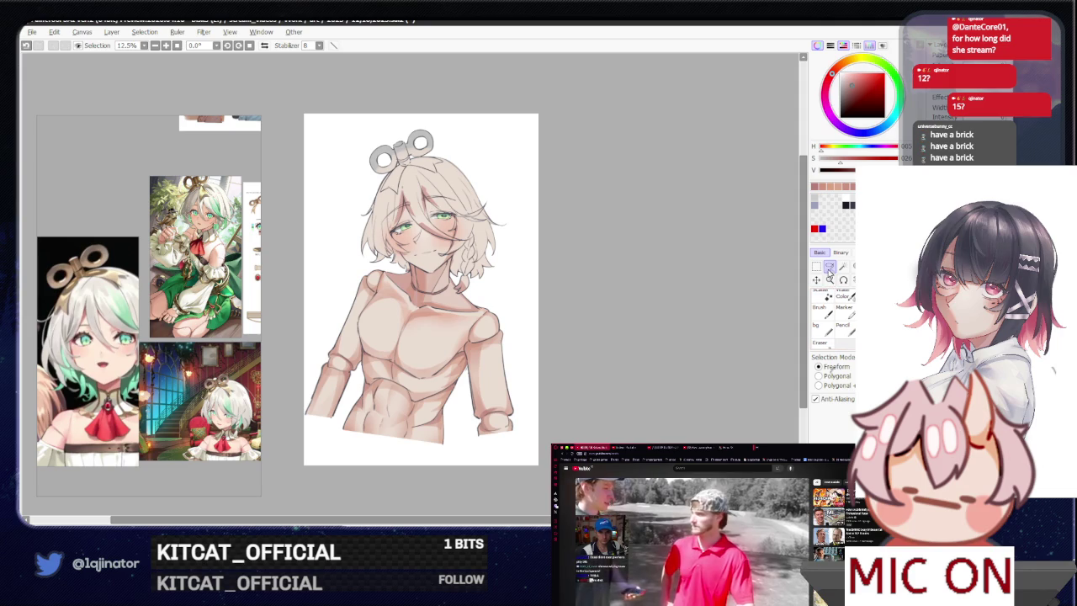
key("plus")
key("plus")
key("plus")
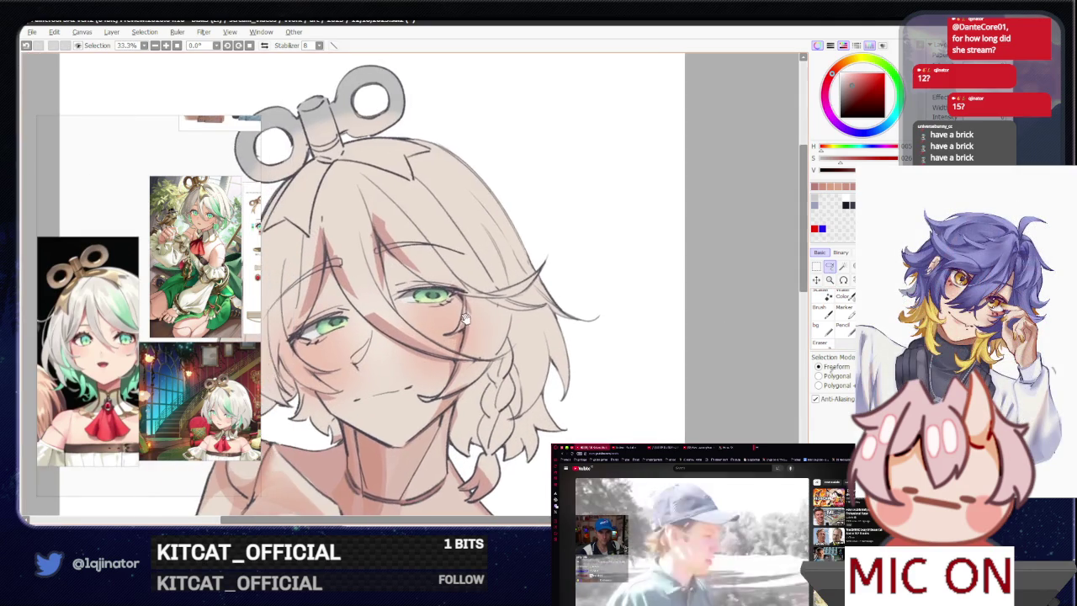
left_click_drag(461, 320, 405, 256)
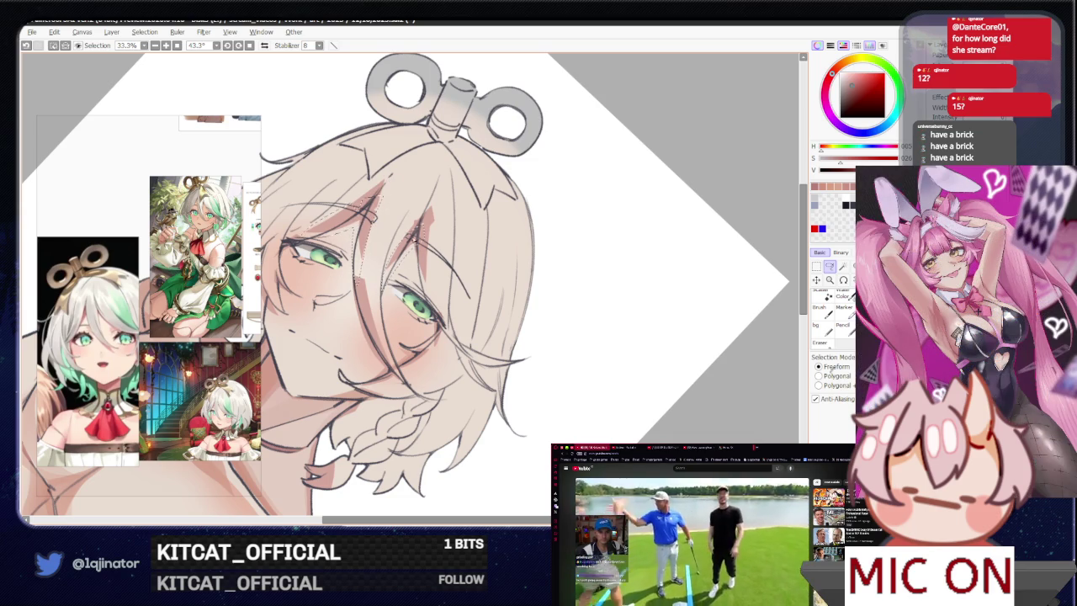
mouse_move(404, 253)
left_mouse_down()
mouse_move(528, 381)
mouse_move(505, 370)
mouse_move(401, 392)
left_mouse_up()
key("l")
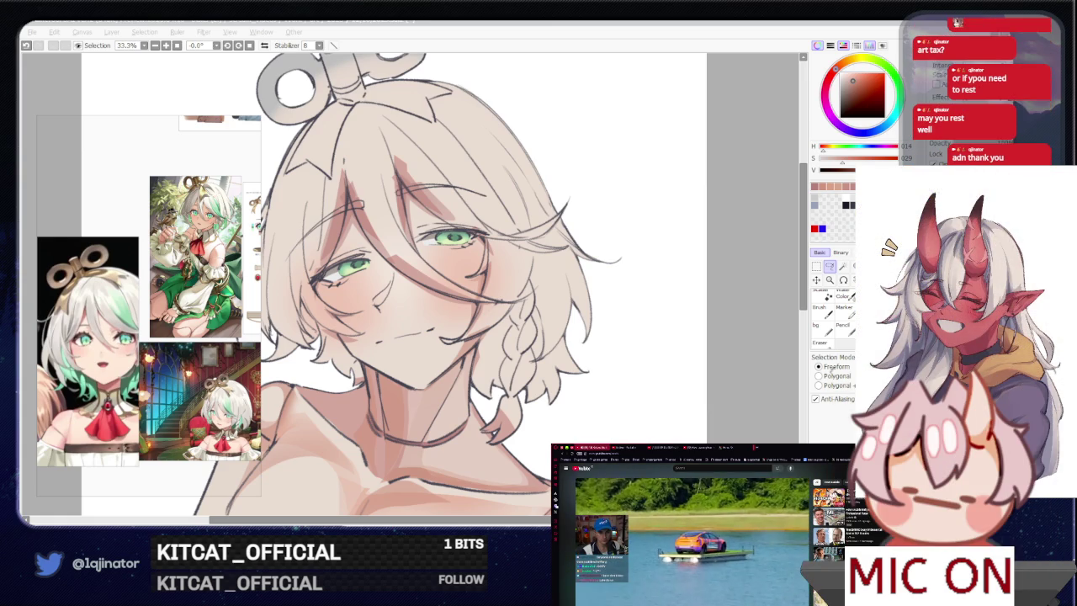
- Pan around the doll's face, toggle Brush and Lasso, then Alt+Tab to the X lantern post
left_click(737, 329)
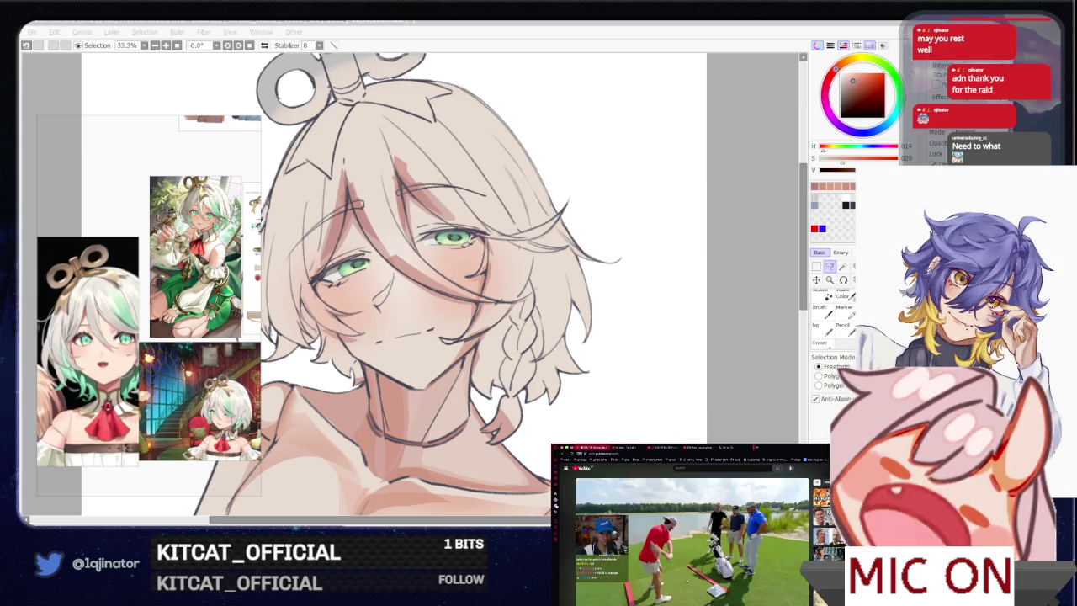
key("alt+Tab")
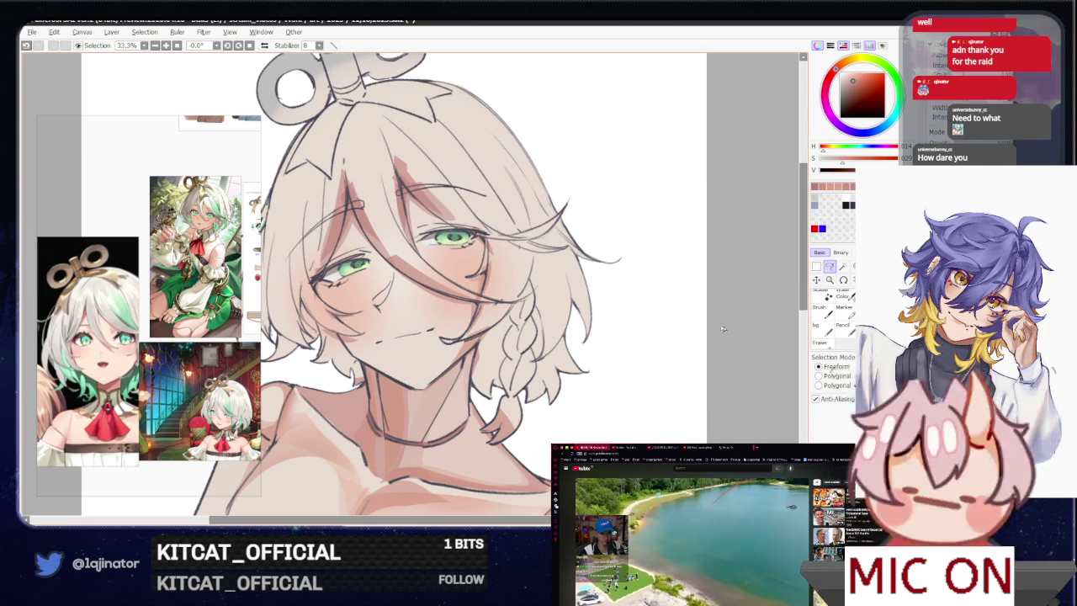
left_click_drag(505, 338, 504, 385)
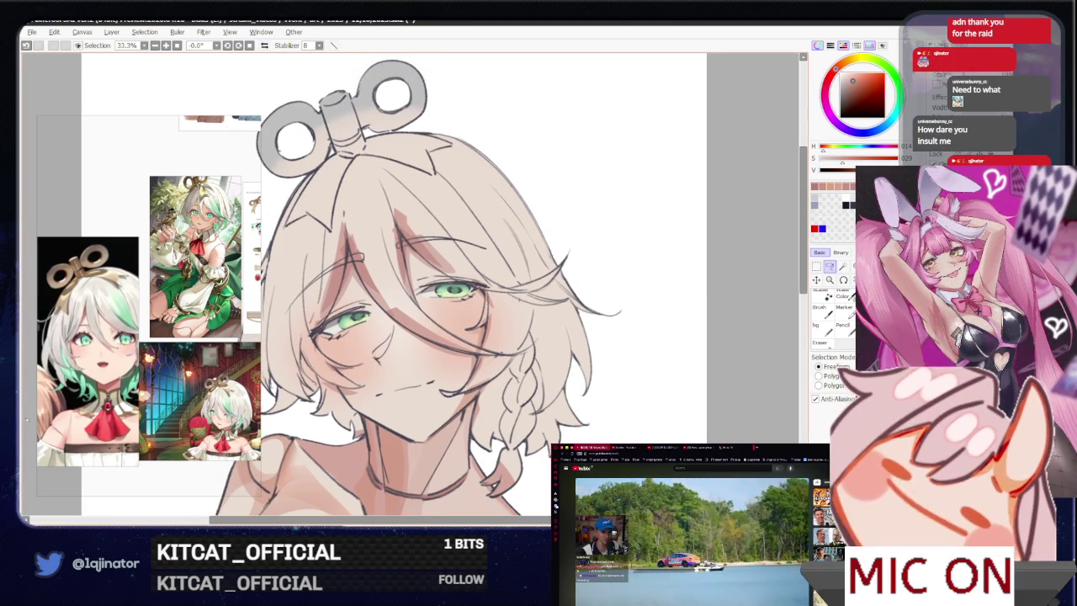
key("alt+Tab")
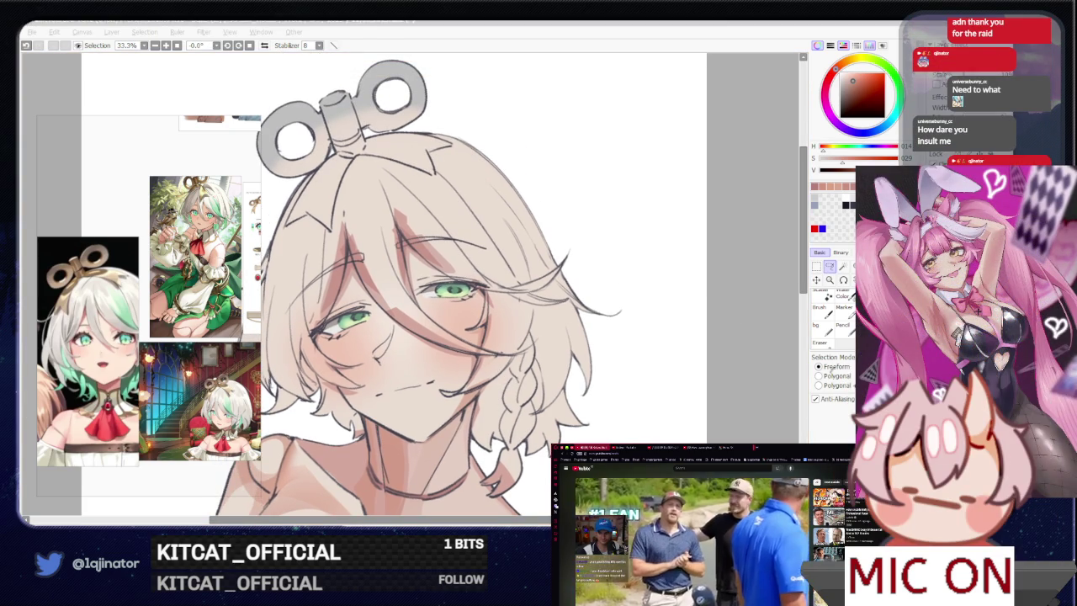
left_click(830, 267)
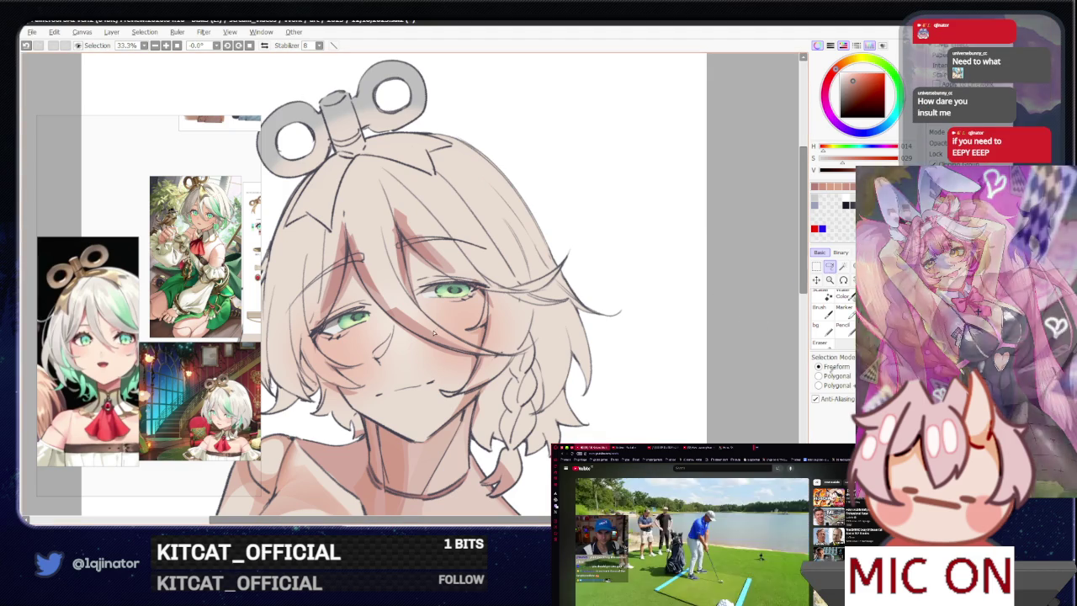
left_click_drag(381, 327, 415, 343)
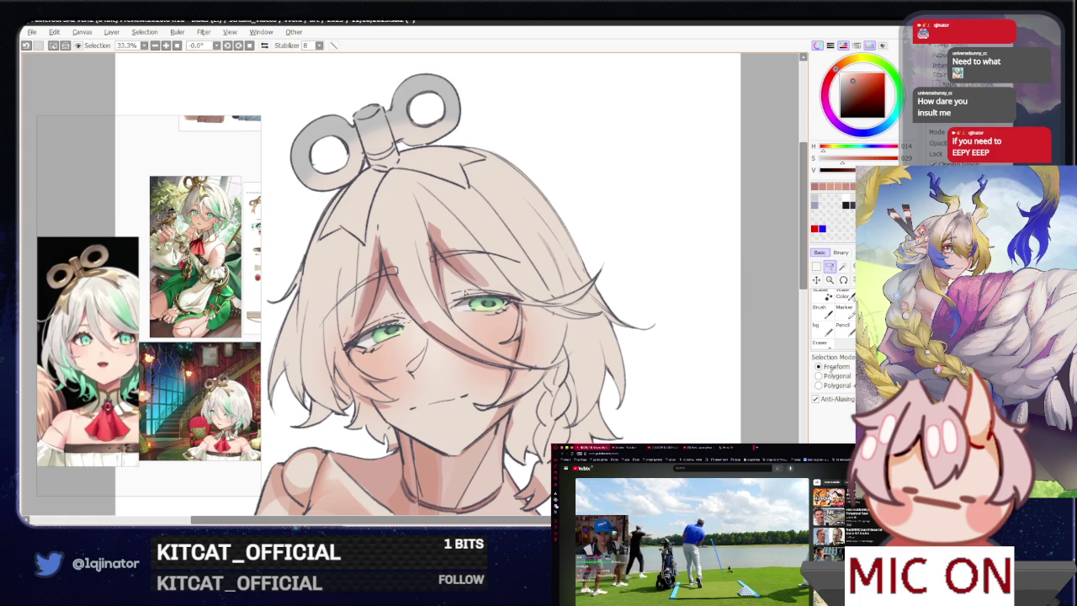
key("b")
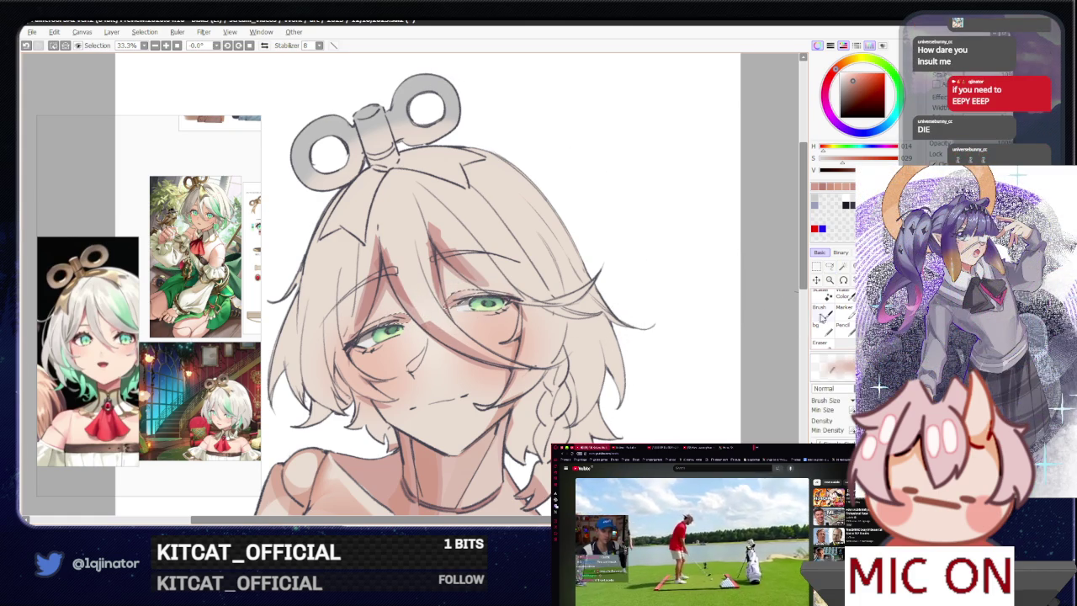
key("l")
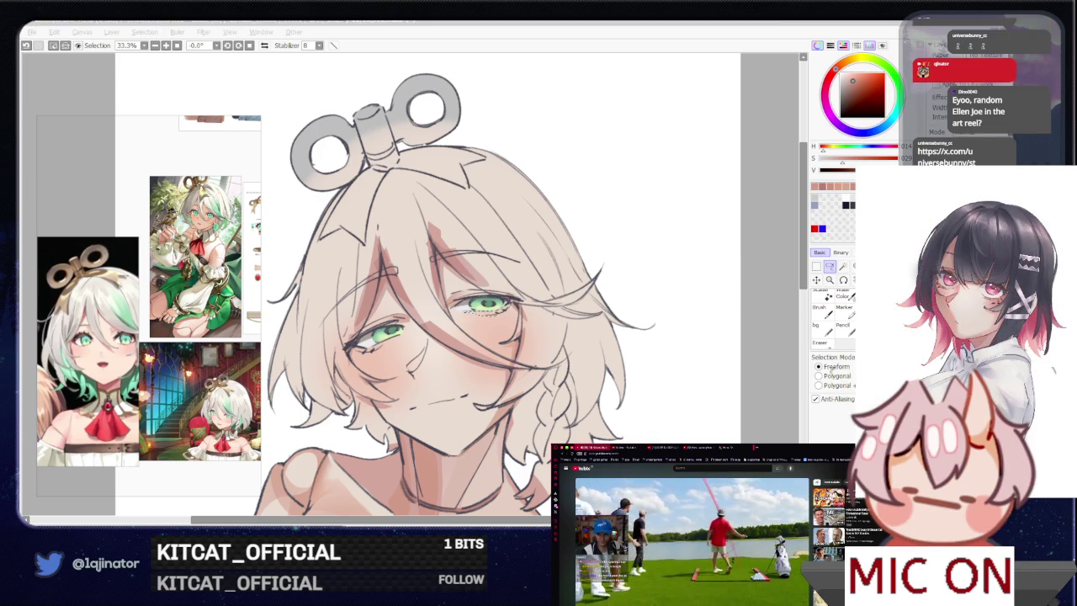
key("alt+Tab")
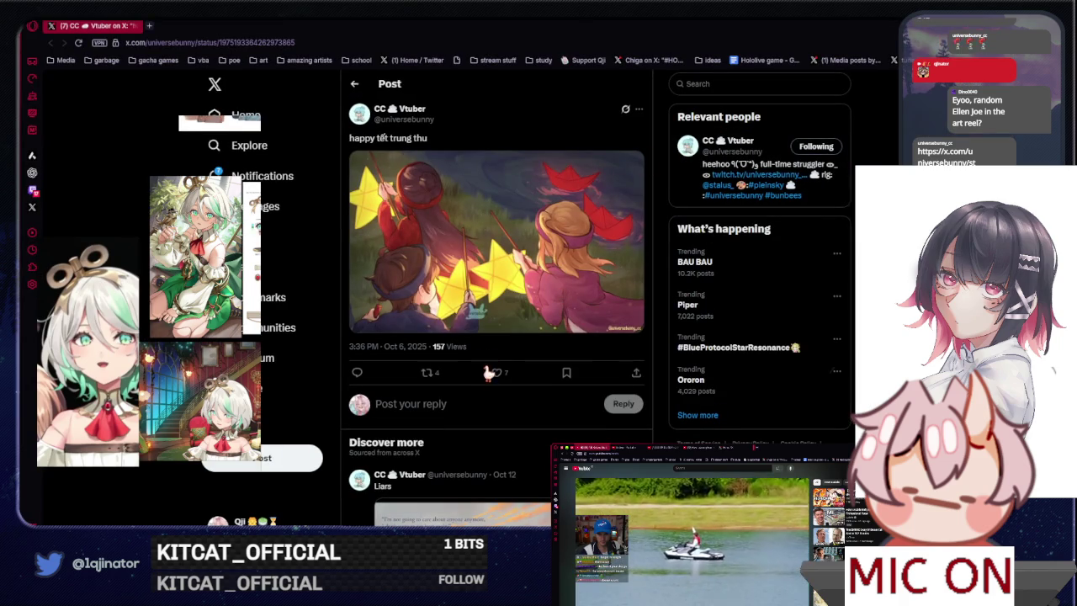
- Like the star-lantern post and open its image at full size
left_click(498, 373)
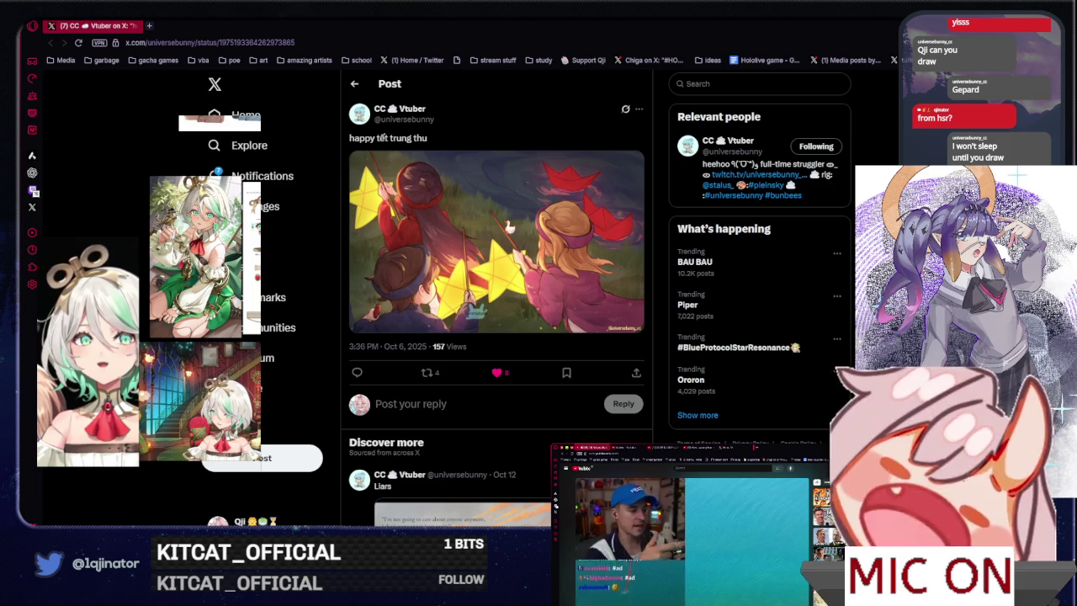
left_click(508, 225)
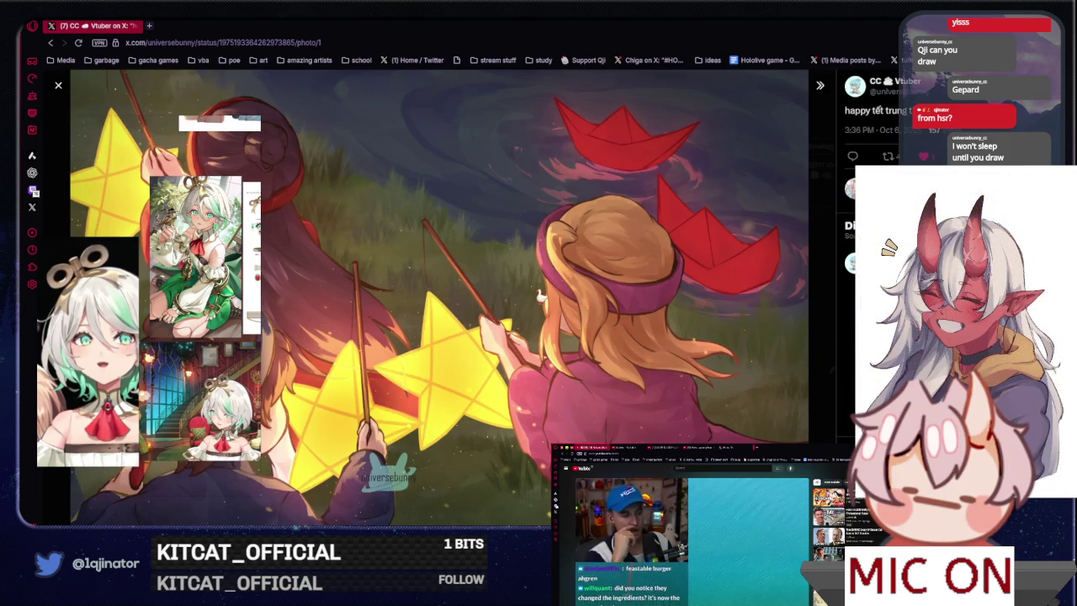
key("Escape")
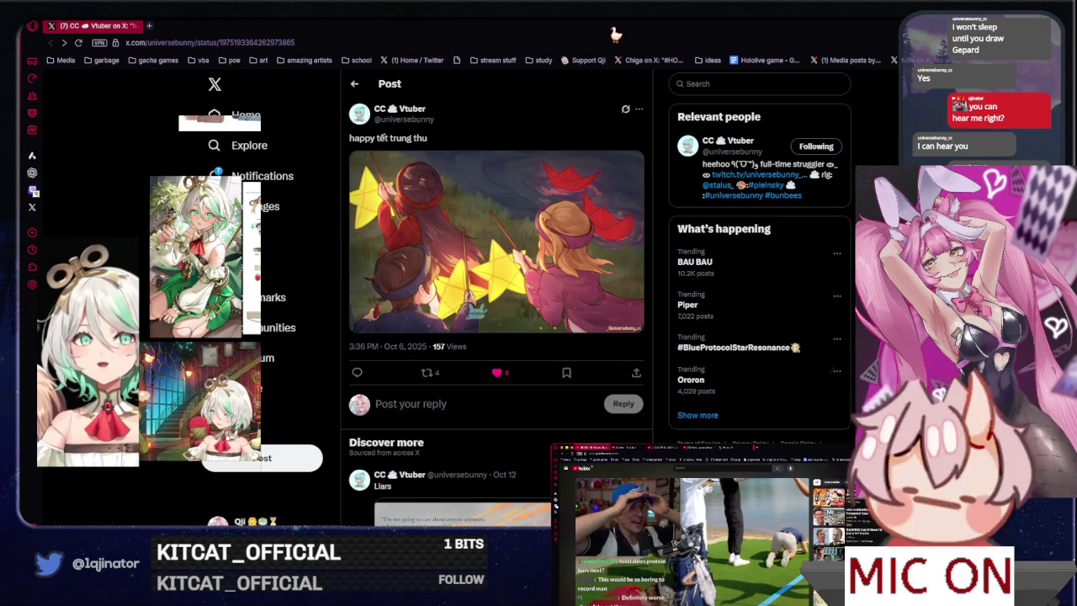
key("alt+Tab")
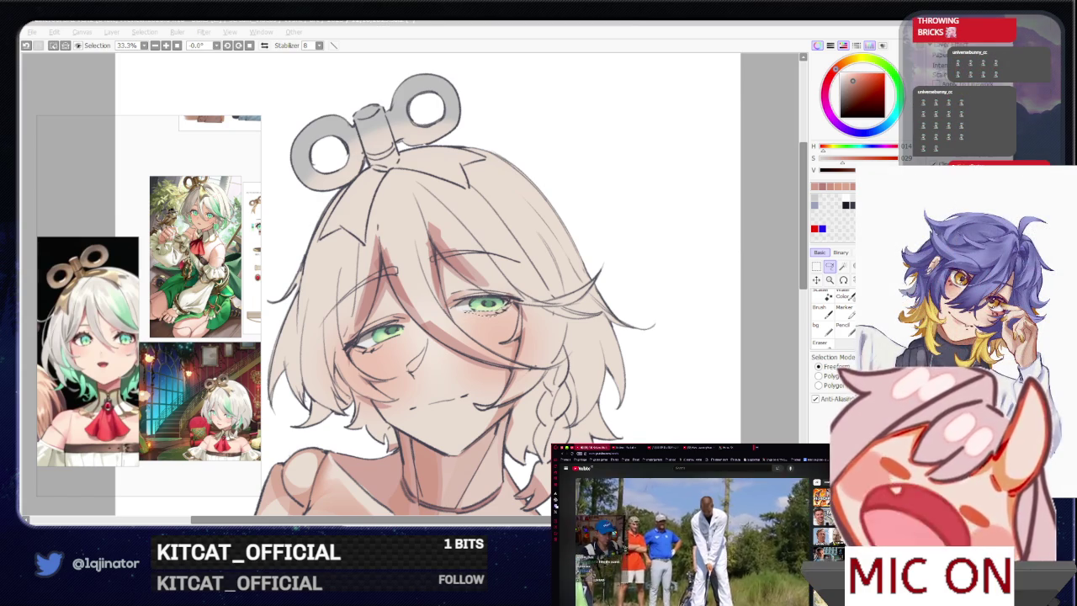
left_click(764, 412)
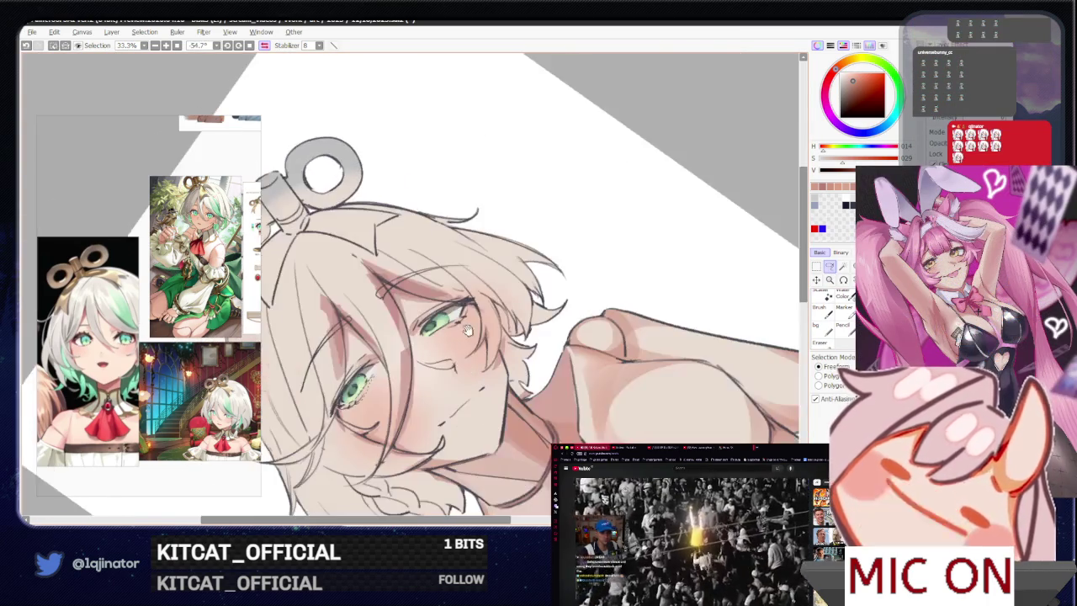
left_click_drag(454, 359, 440, 339)
scroll(440, 339, "up", 1)
scroll(459, 354, "up", 1)
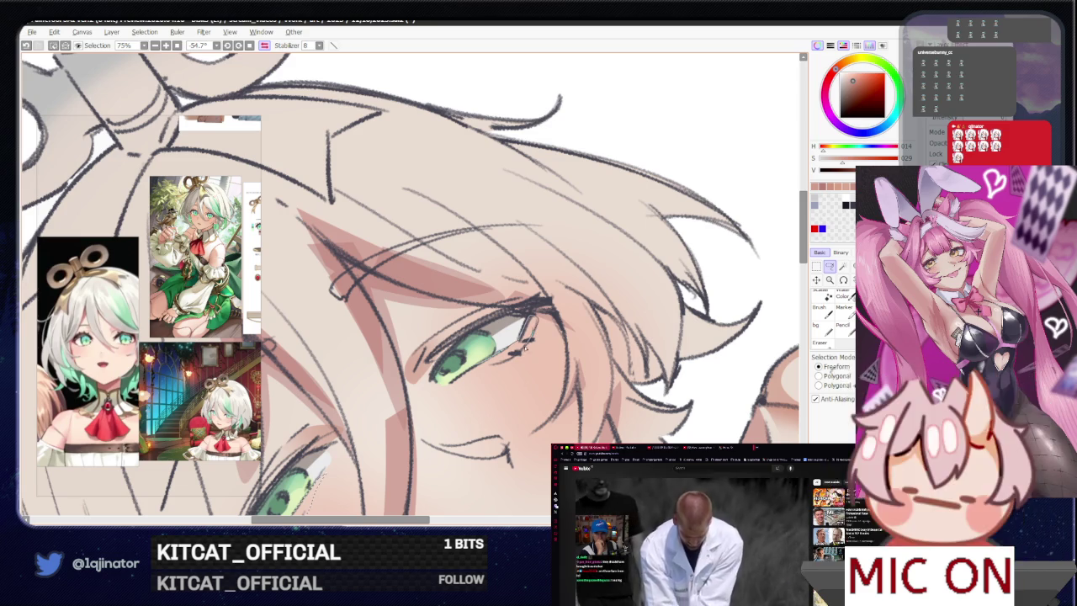
scroll(496, 365, "down", 2)
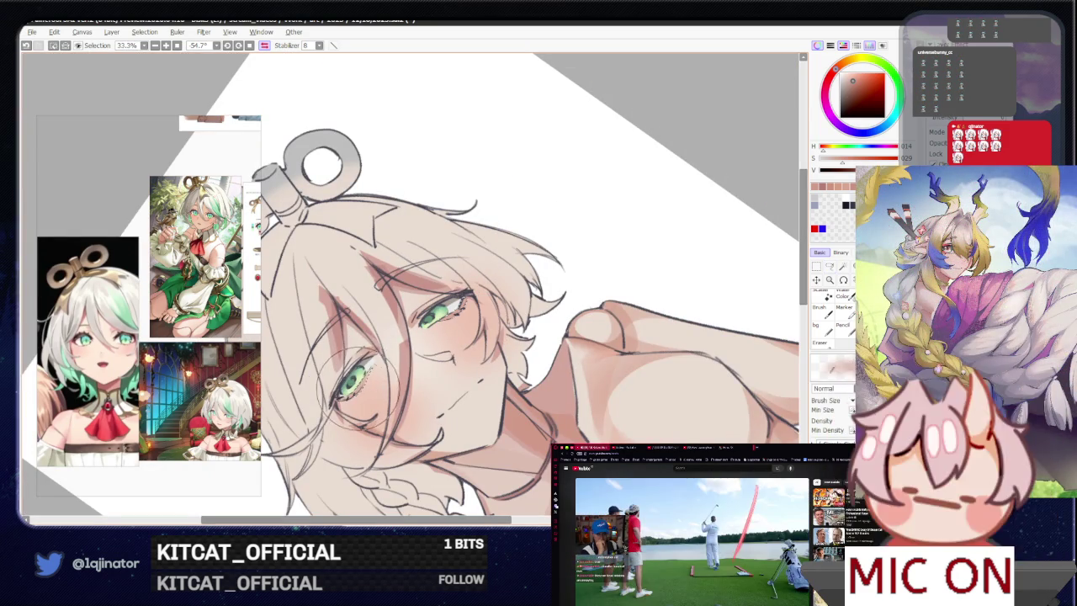
mouse_move(471, 336)
left_mouse_down()
mouse_move(455, 368)
mouse_move(546, 385)
left_mouse_up()
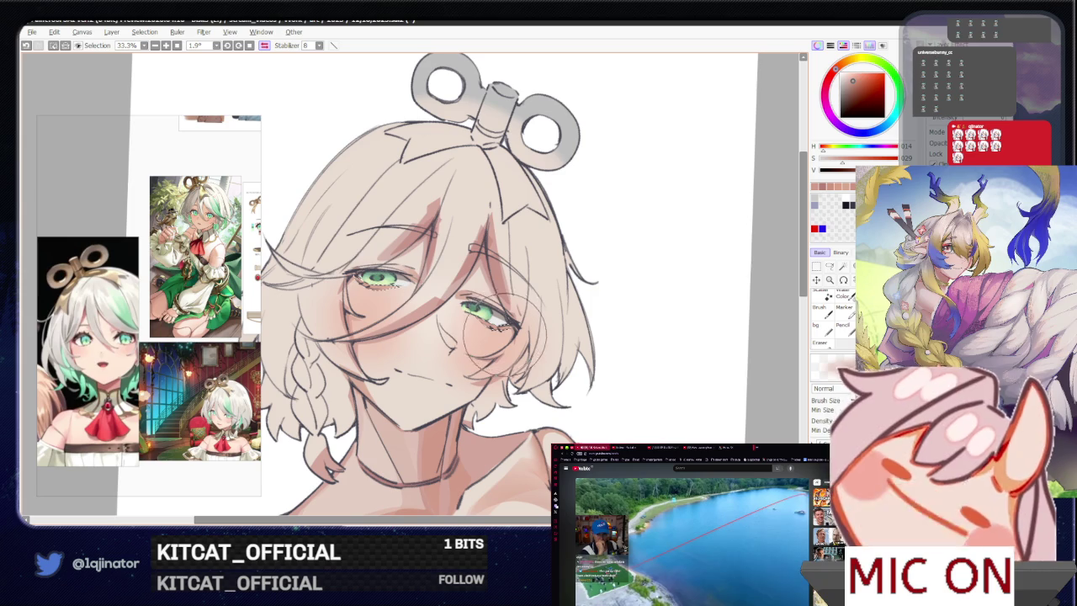
left_click(829, 267)
key("minus")
key("minus")
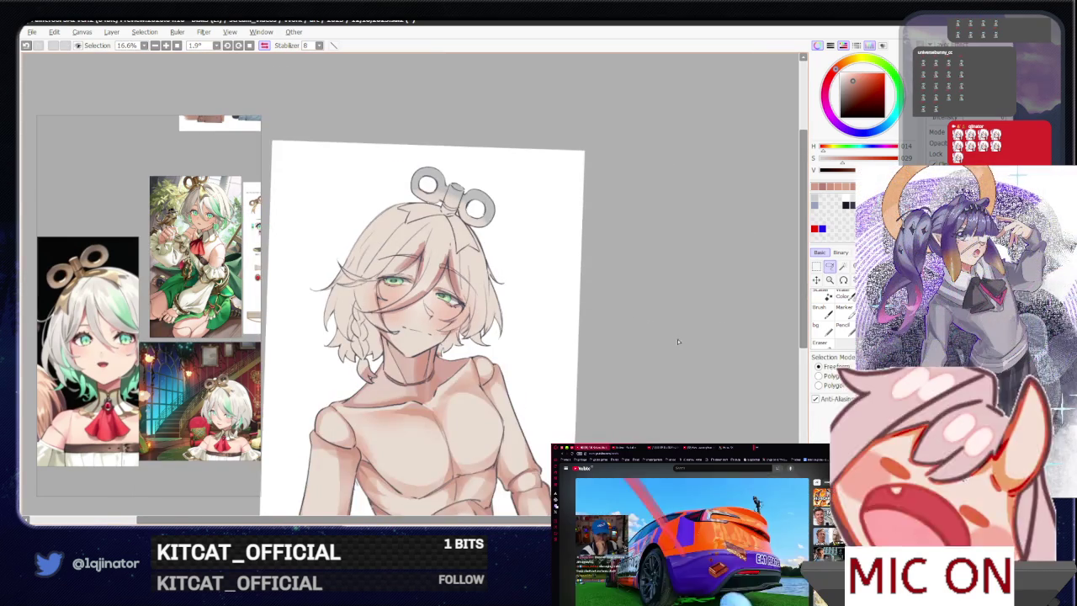
left_click_drag(551, 335, 517, 335)
key("plus")
key("plus")
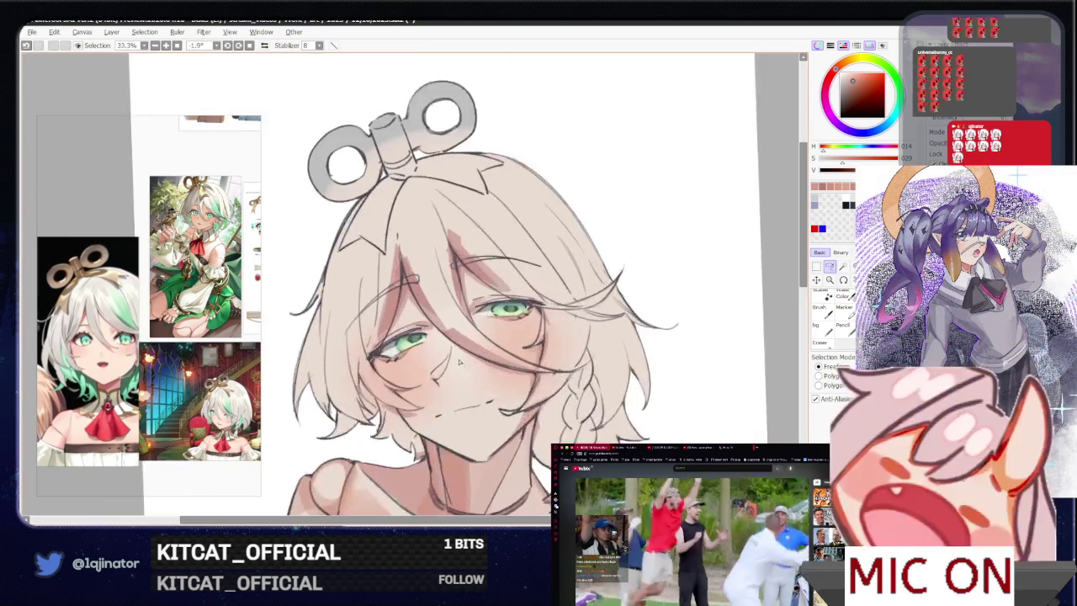
key("plus")
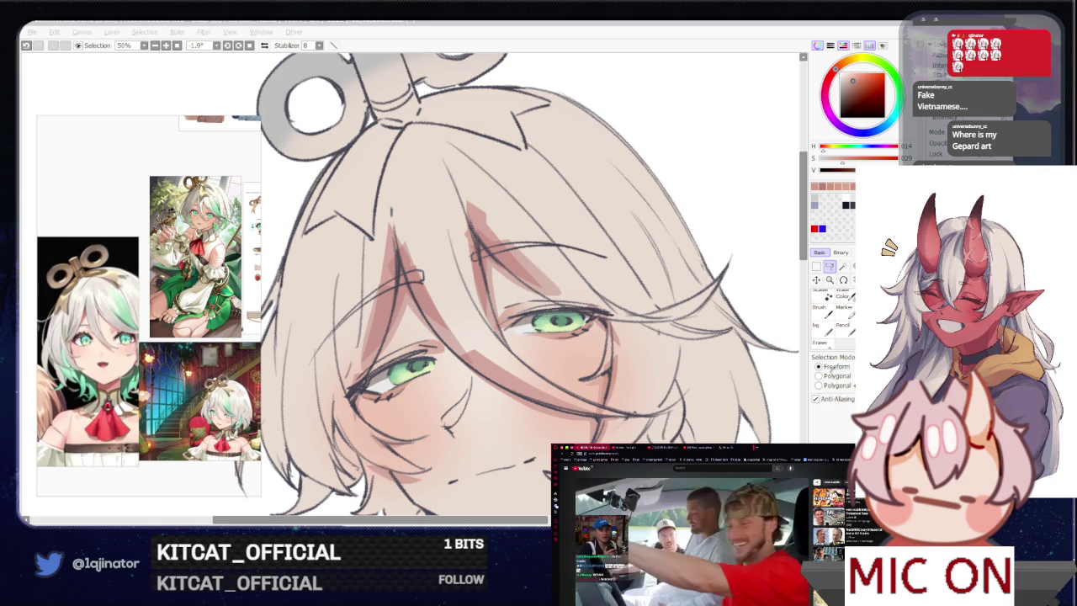
left_click(519, 447)
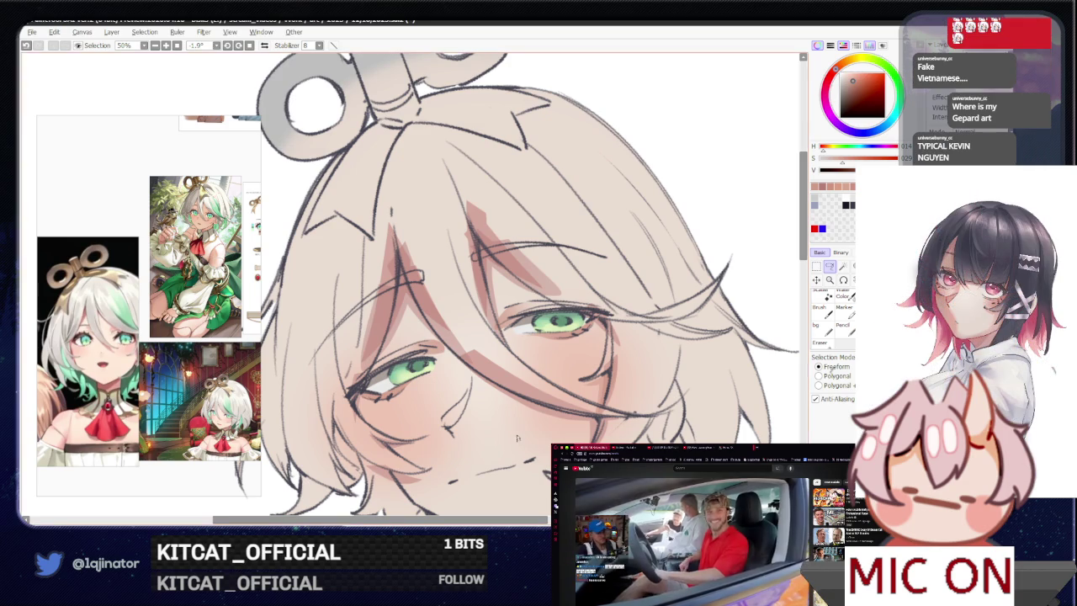
scroll(519, 448, "down", 3)
scroll(616, 371, "down", 2)
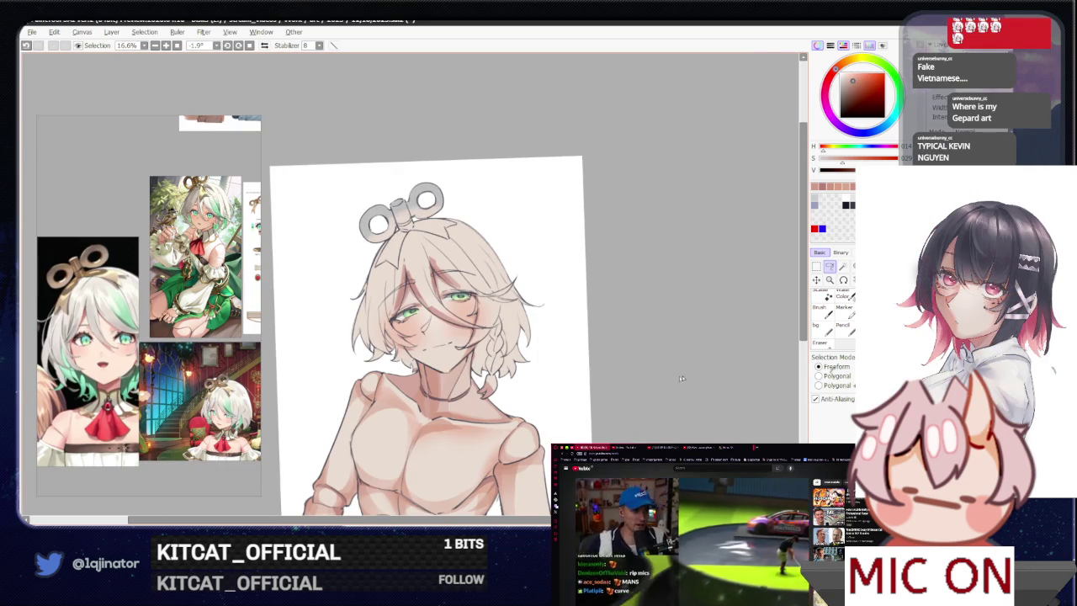
mouse_move(647, 391)
left_mouse_down()
mouse_move(661, 354)
mouse_move(641, 360)
left_mouse_up()
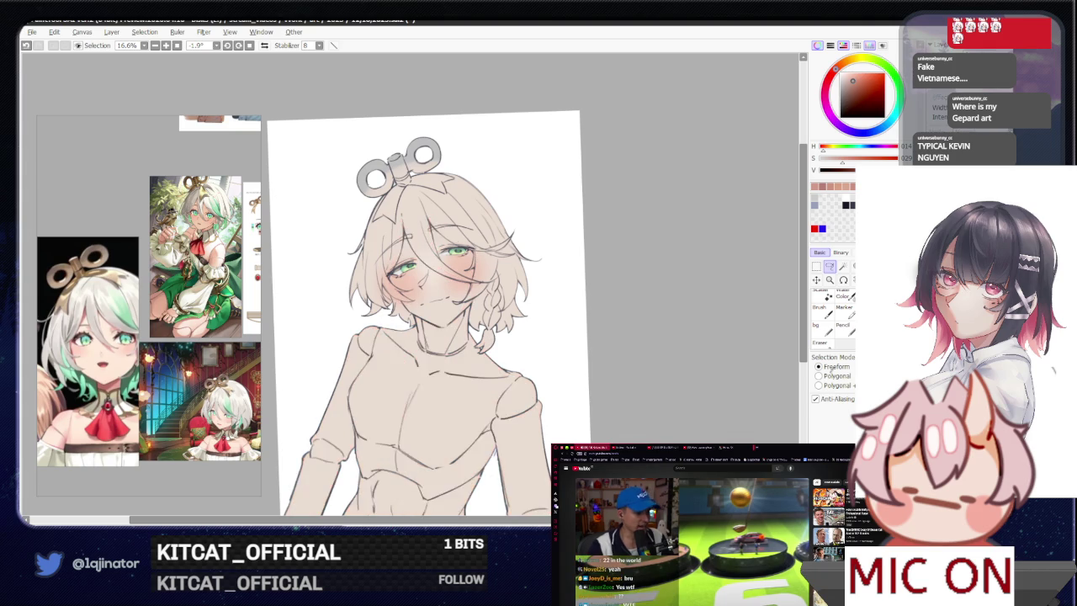
left_click_drag(693, 414, 681, 421)
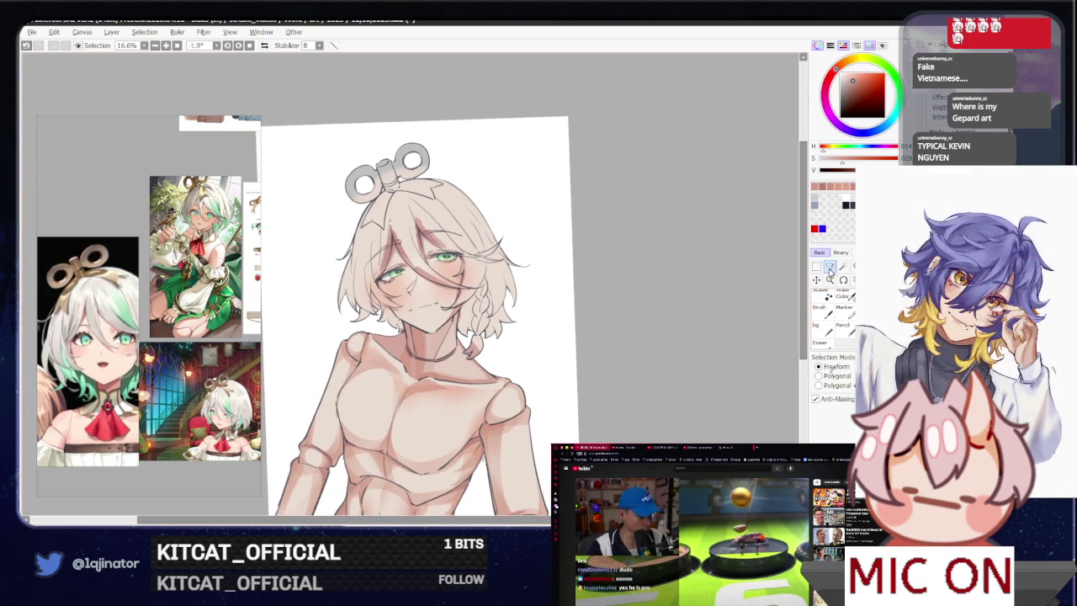
left_click_drag(688, 330, 377, 271)
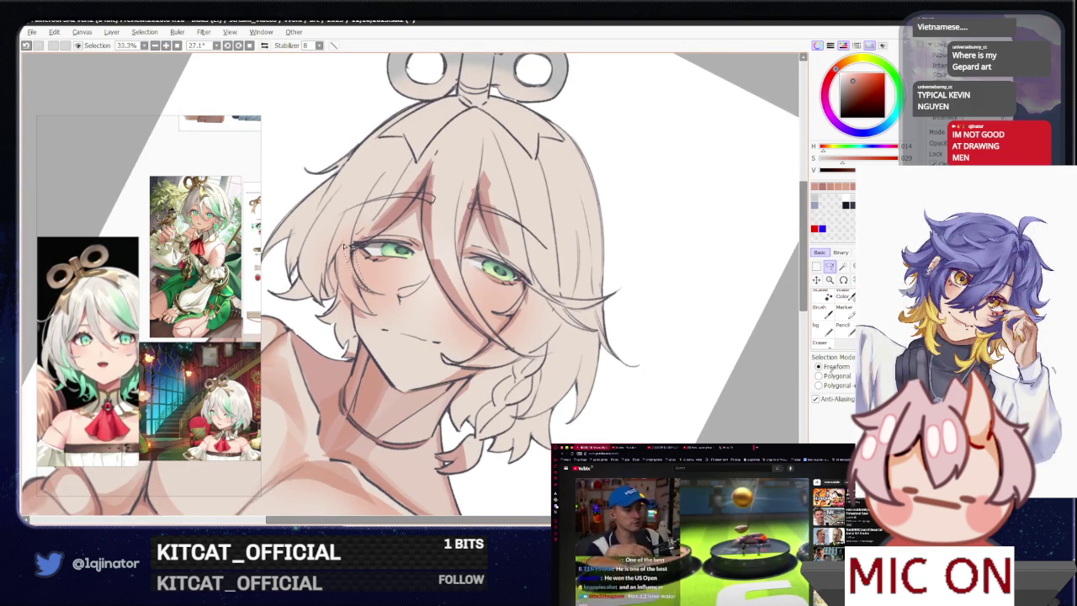
left_click_drag(345, 250, 396, 318)
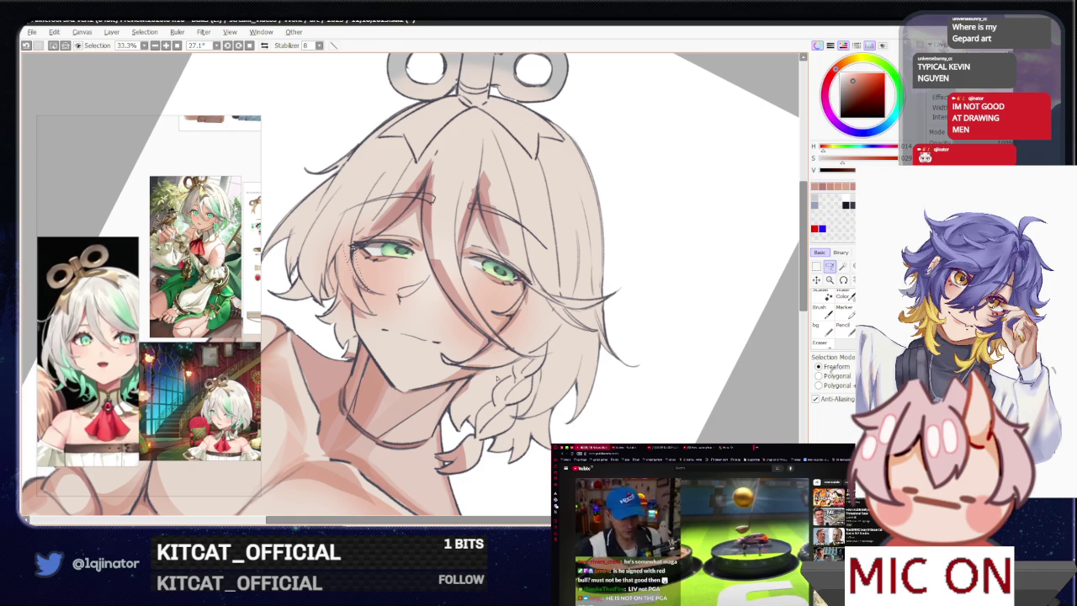
mouse_move(496, 377)
left_mouse_down()
mouse_move(508, 380)
mouse_move(492, 346)
left_mouse_up()
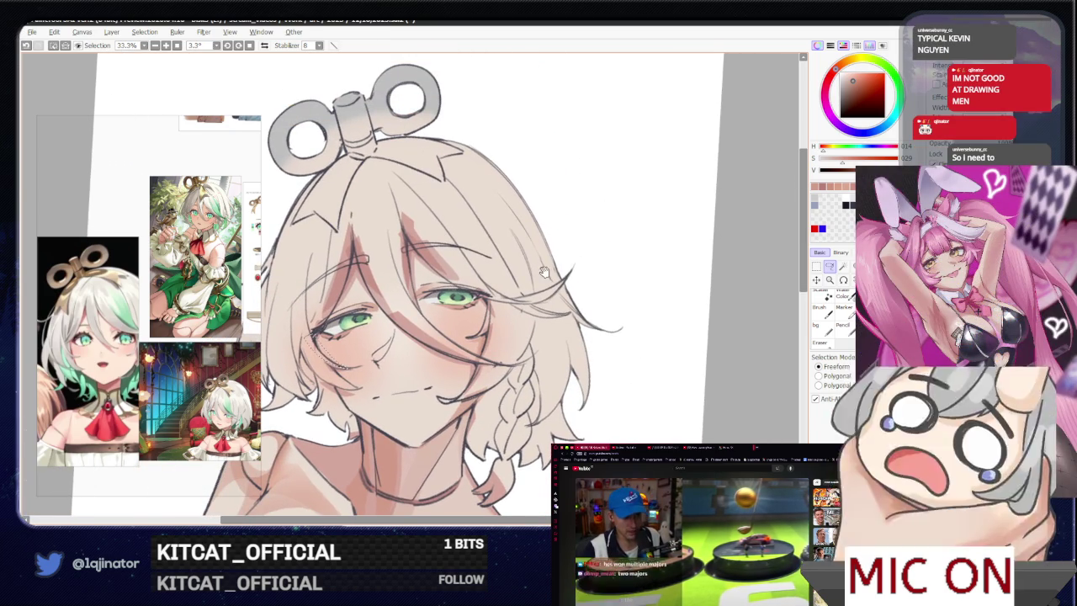
left_click_drag(544, 272, 482, 357)
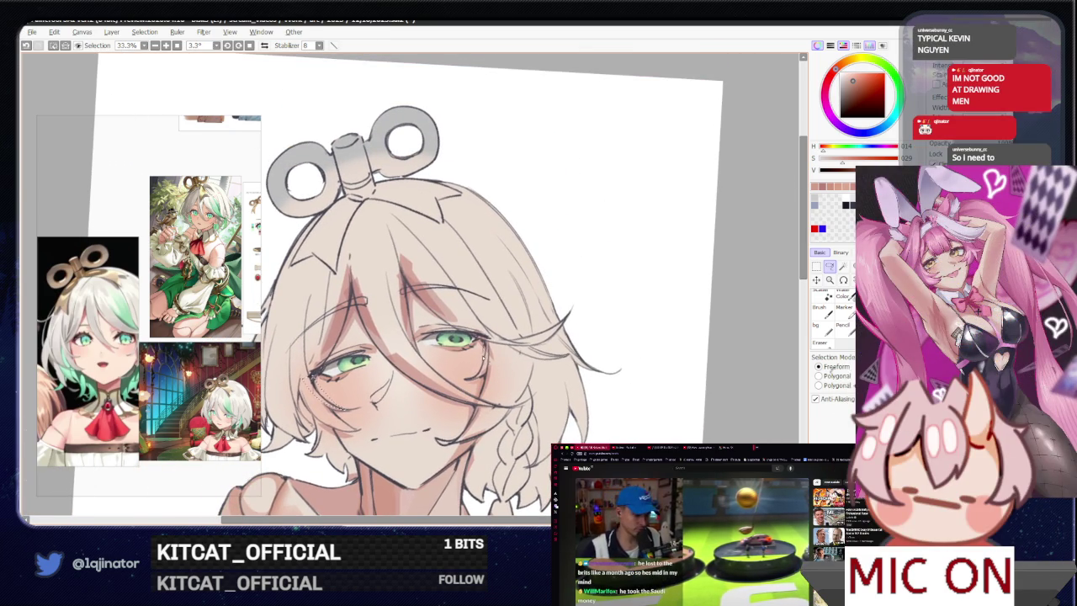
left_click_drag(494, 345, 523, 329)
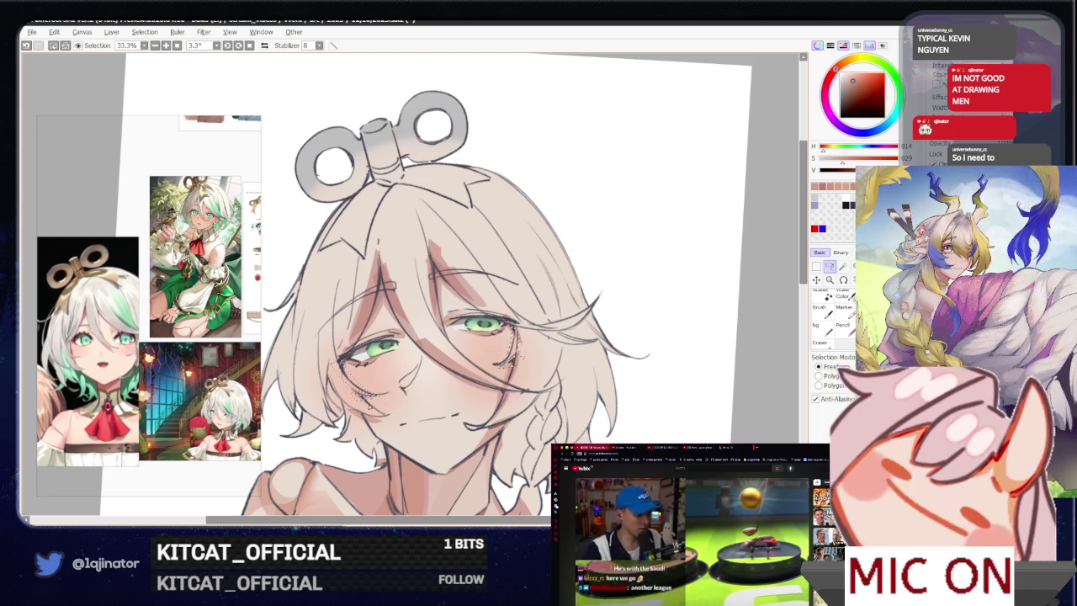
key("ctrl+minus")
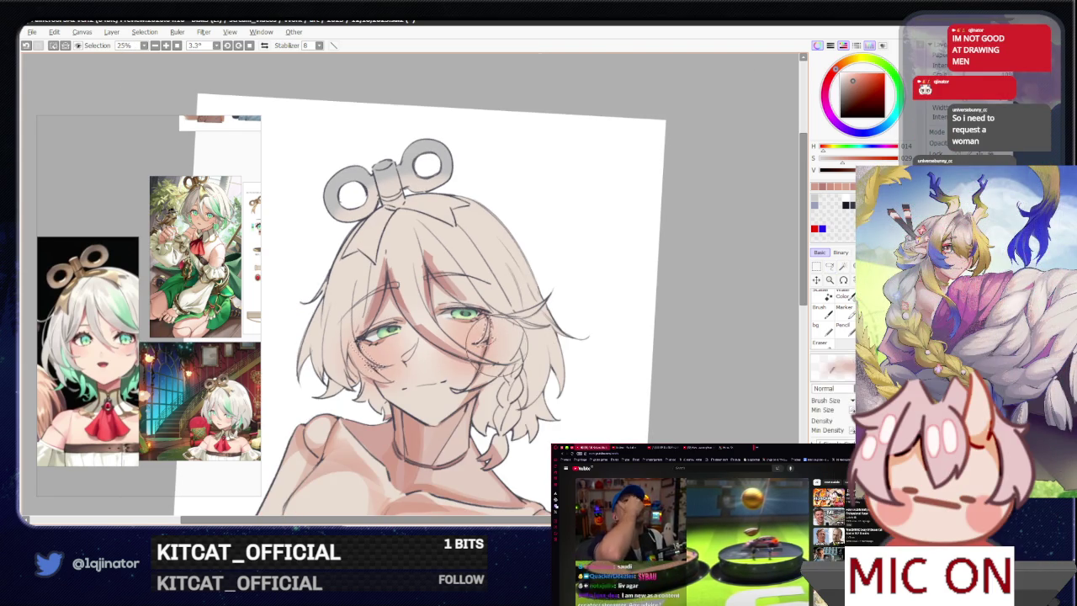
key("l")
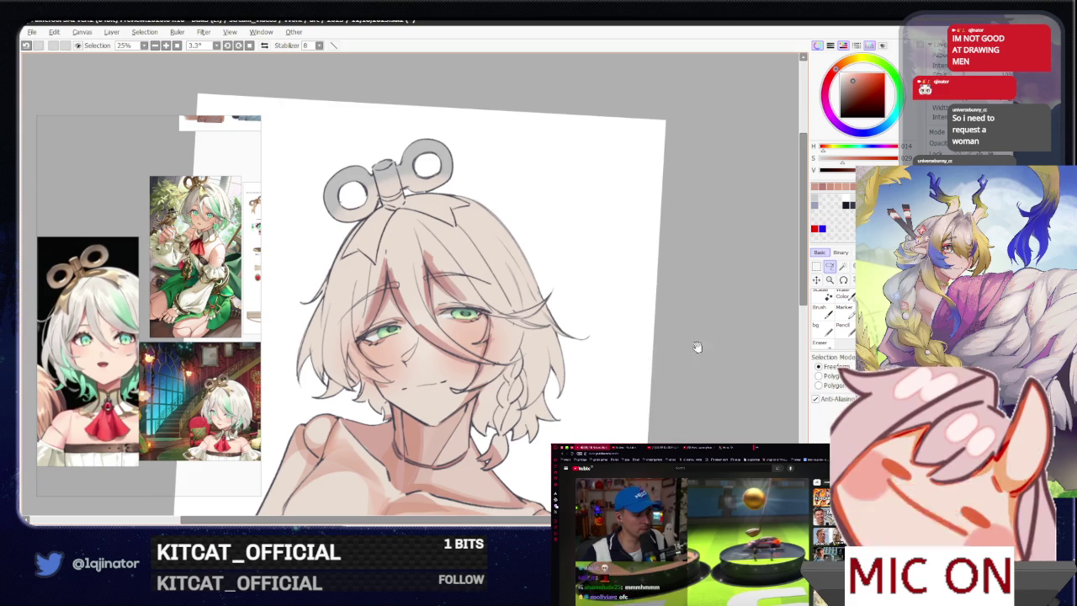
key("ctrl+plus")
key("ctrl+plus")
left_click_drag(714, 340, 390, 436)
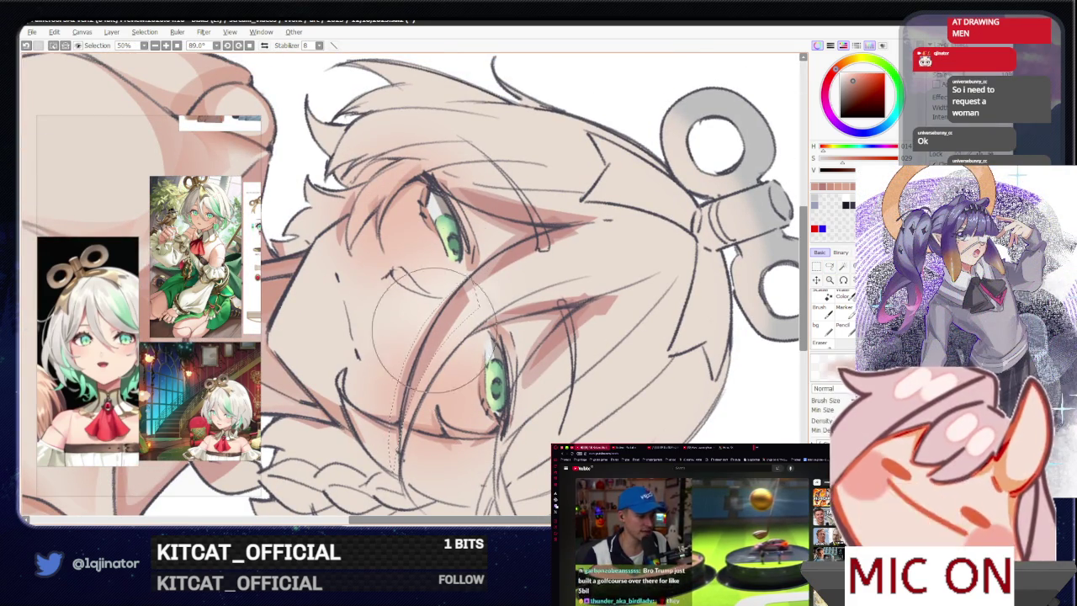
key("ctrl+minus")
key("ctrl+minus")
key("b")
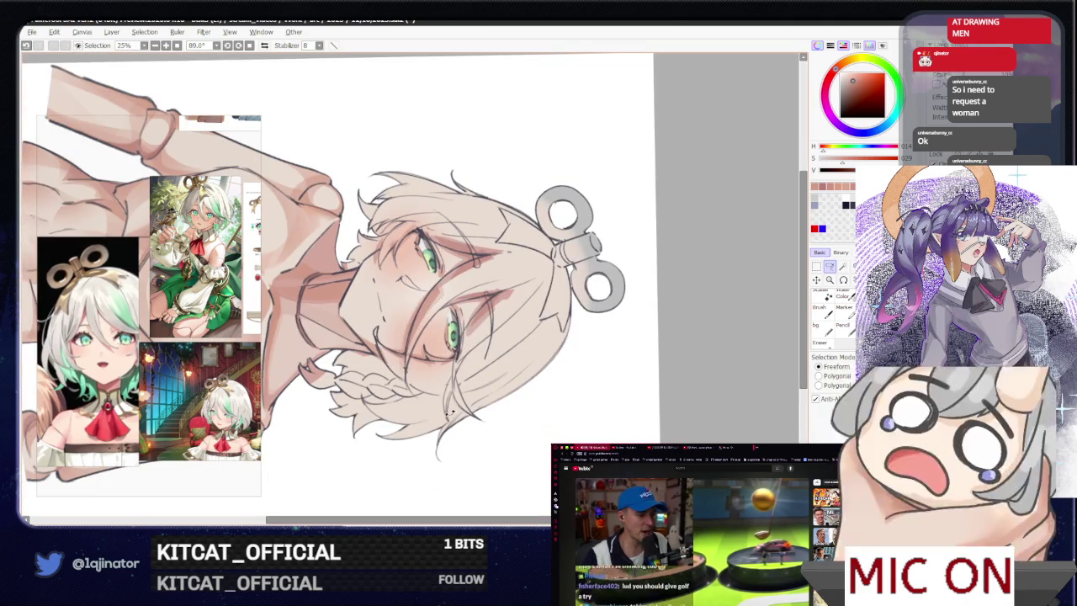
left_click_drag(608, 299, 501, 363)
scroll(502, 363, "up", 1)
scroll(503, 360, "up", 1)
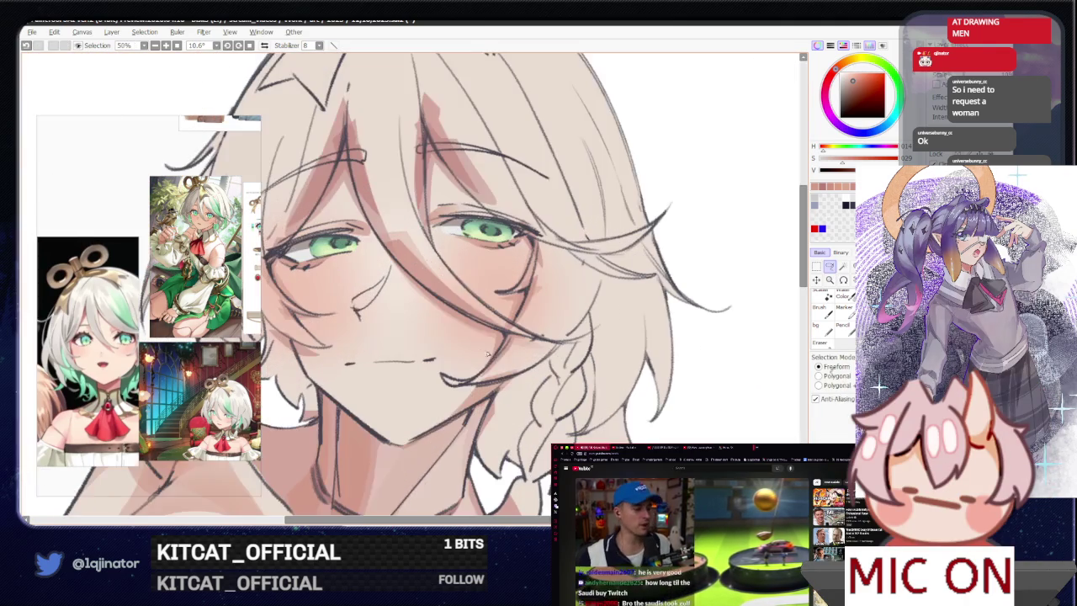
scroll(505, 356, "up", 1)
scroll(506, 354, "up", 1)
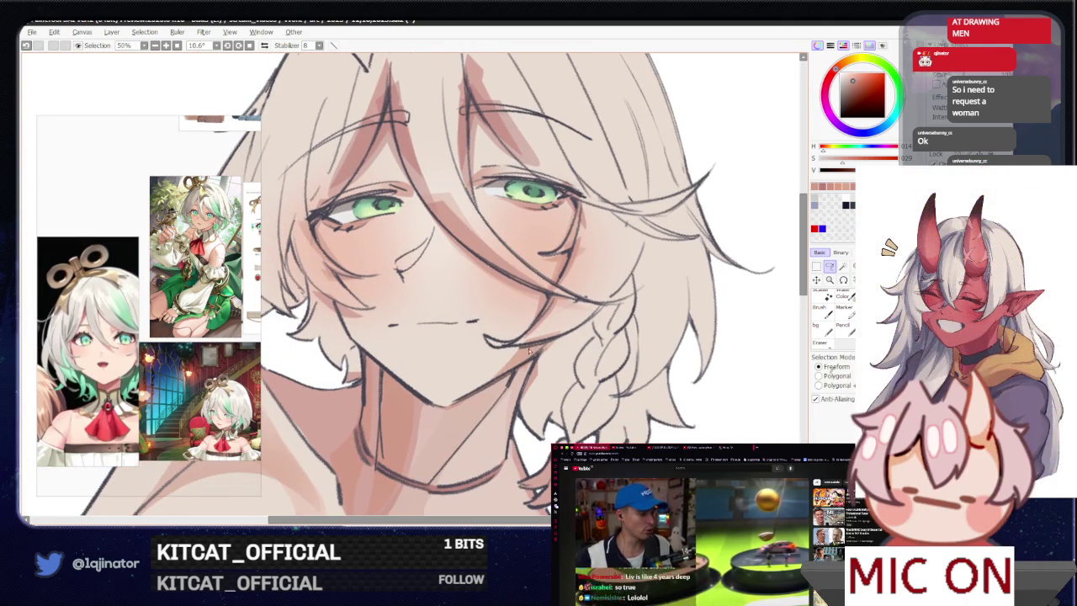
left_click_drag(482, 360, 529, 337)
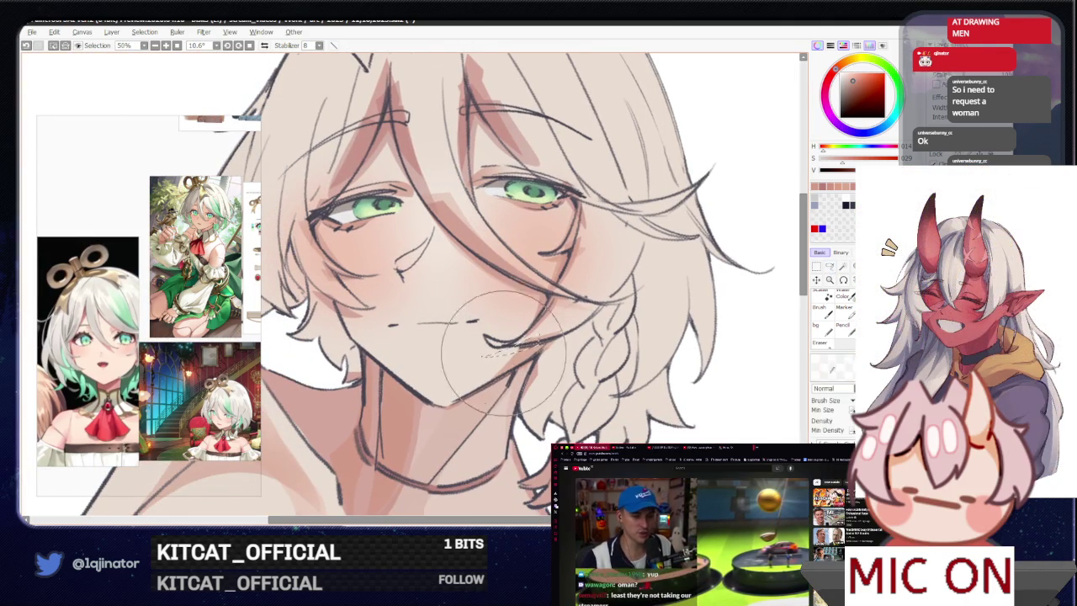
scroll(722, 315, "down", 3)
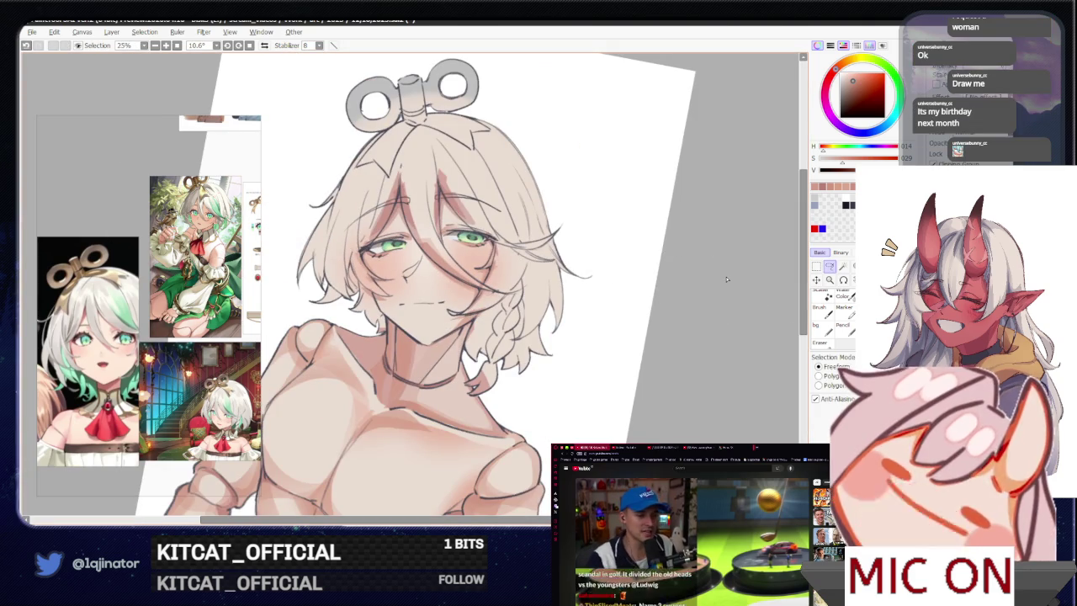
left_click_drag(698, 333, 532, 405)
scroll(532, 404, "up", 1)
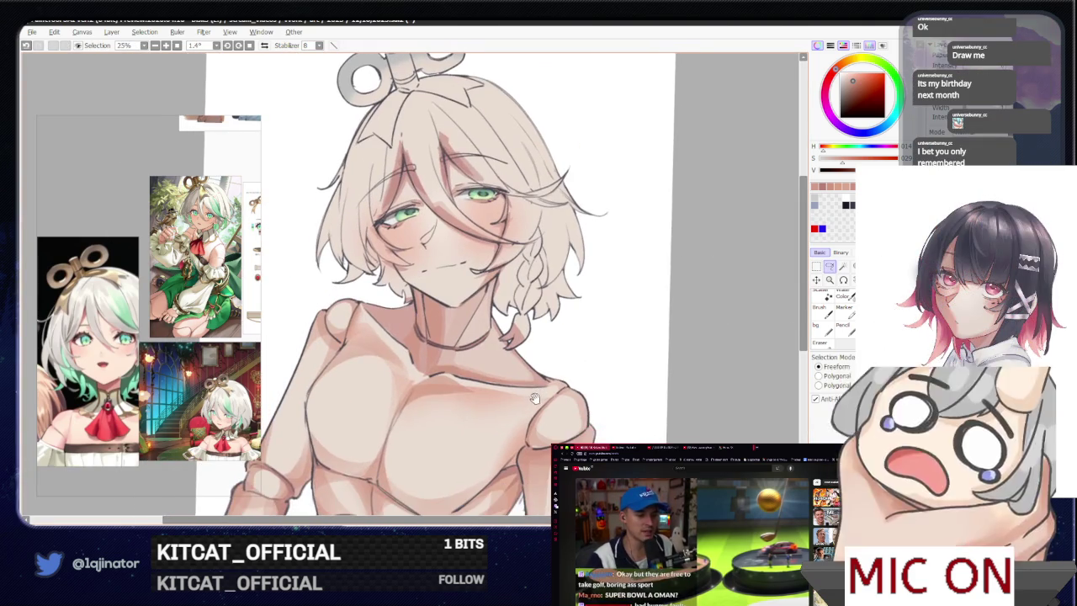
scroll(528, 409, "up", 2)
scroll(525, 412, "down", 1)
scroll(525, 412, "up", 1)
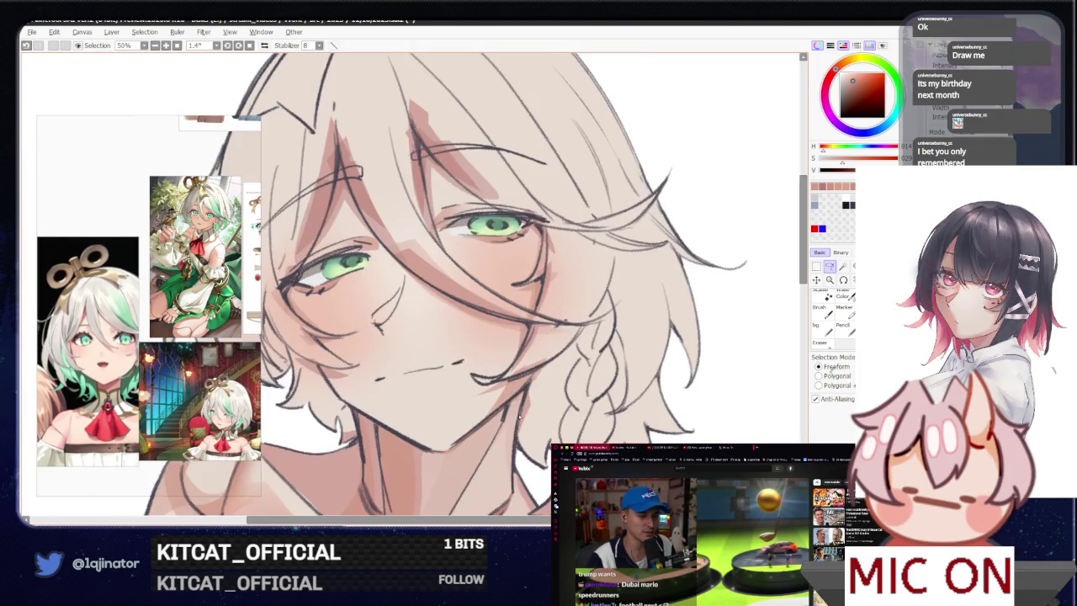
left_click_drag(525, 412, 361, 355)
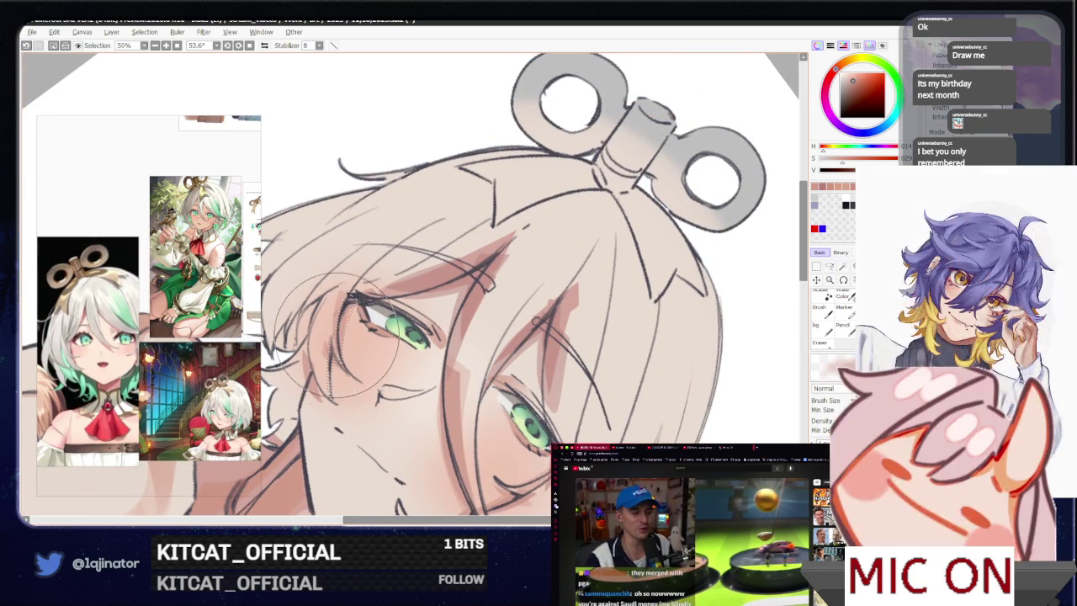
scroll(728, 275, "down", 2)
left_click_drag(729, 275, 581, 409)
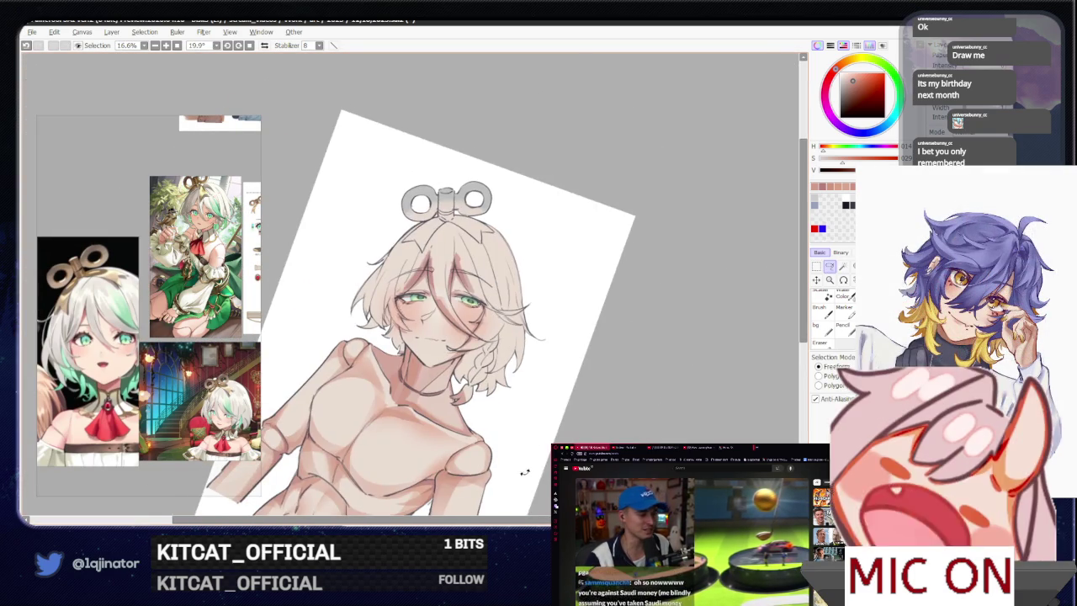
scroll(581, 409, "up", 2)
scroll(589, 387, "up", 1)
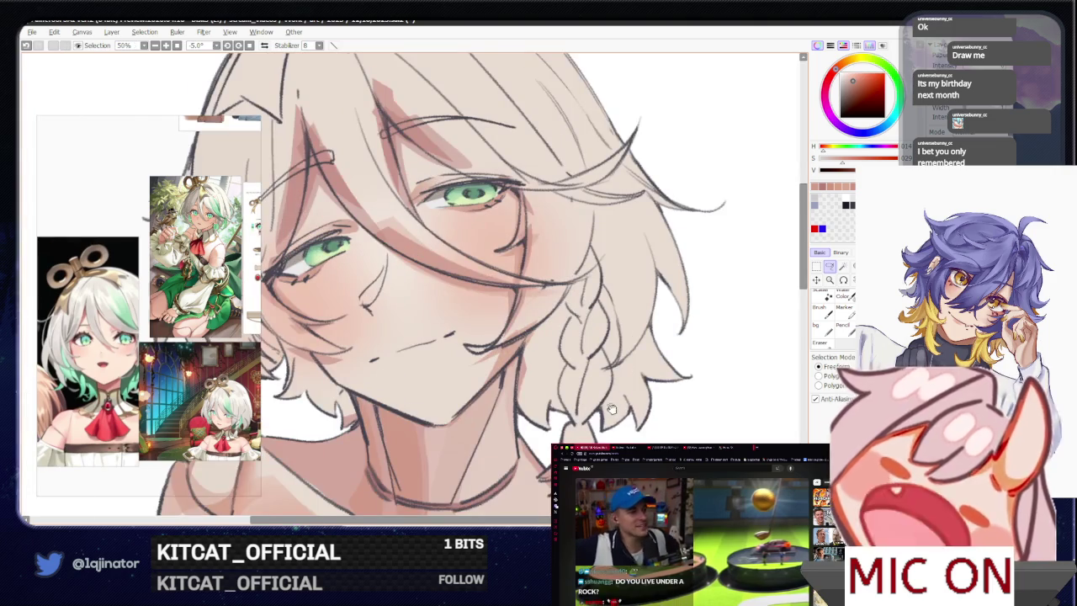
scroll(627, 354, "down", 1)
scroll(626, 354, "down", 1)
scroll(573, 387, "down", 1)
mouse_move(572, 388)
left_mouse_down()
mouse_move(496, 363)
mouse_move(455, 390)
left_mouse_up()
scroll(496, 364, "up", 3)
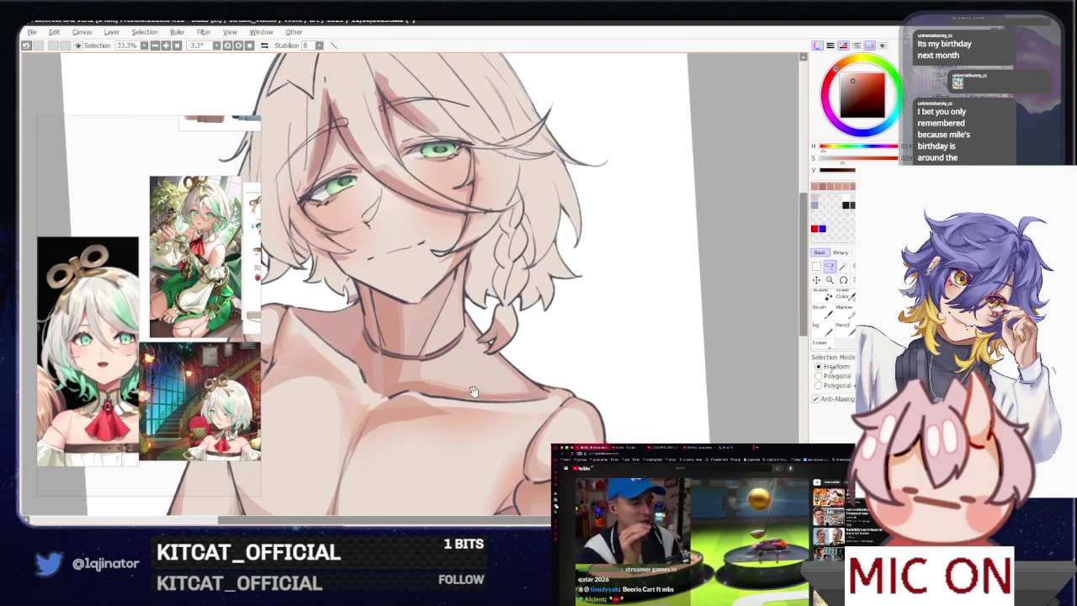
scroll(455, 390, "down", 1)
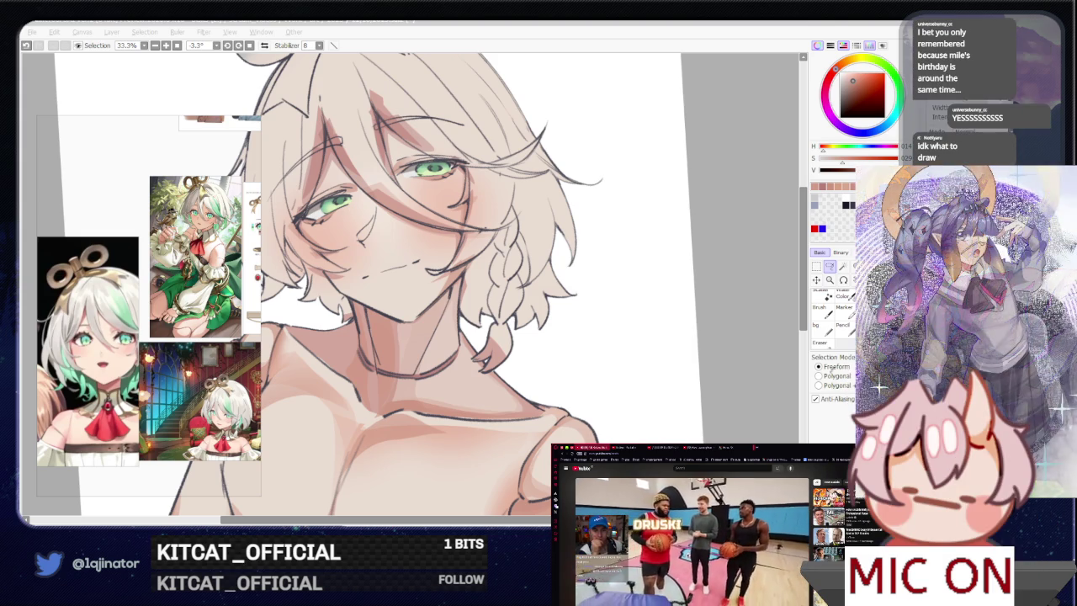
left_click(710, 310)
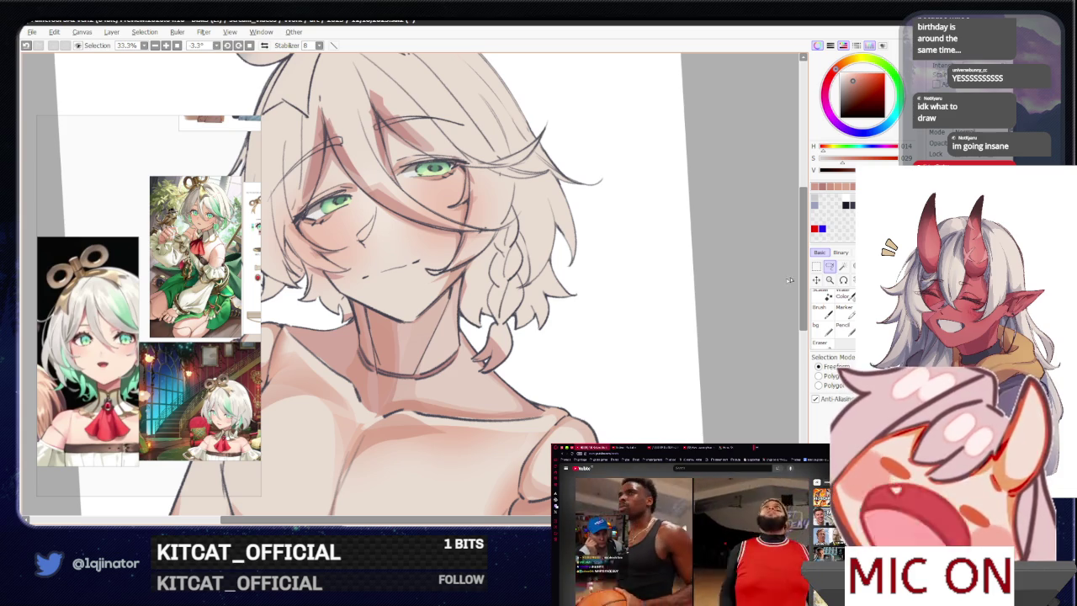
scroll(547, 279, "up", 1)
scroll(547, 279, "up", 1)
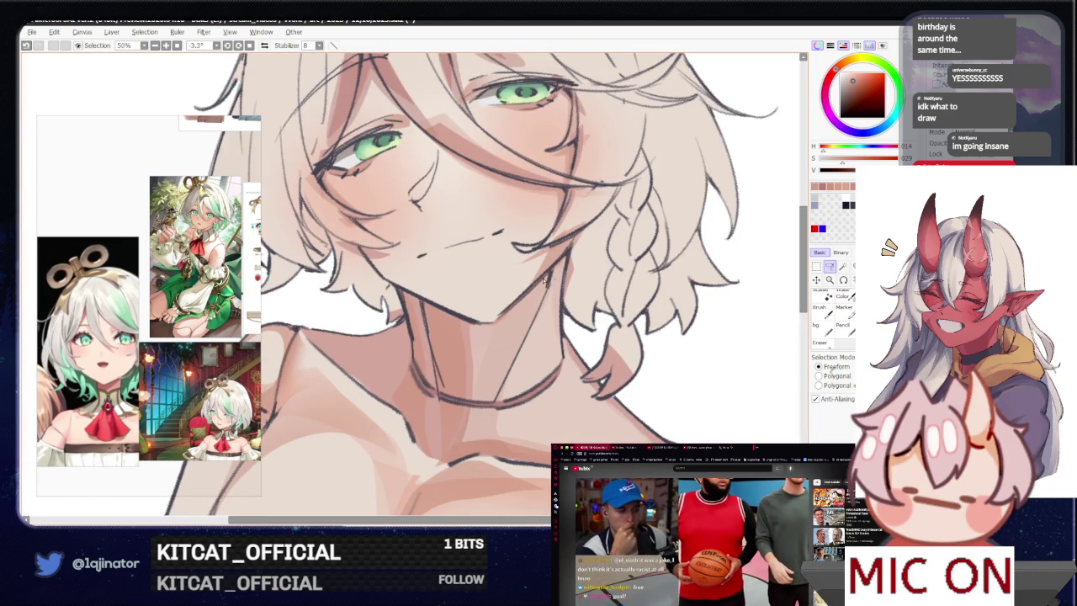
left_click_drag(548, 276, 510, 376)
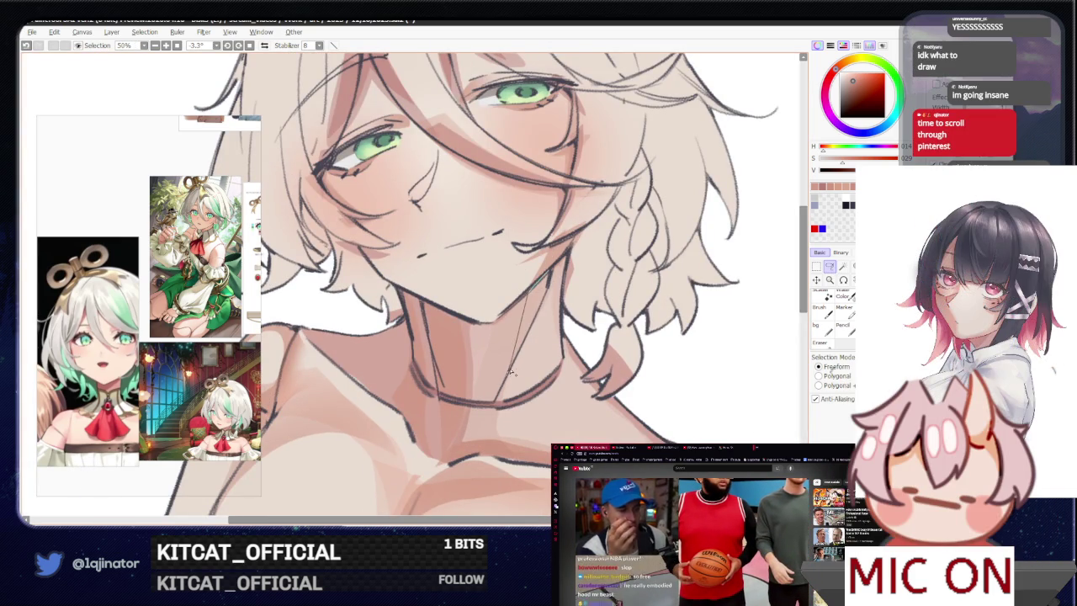
key("b")
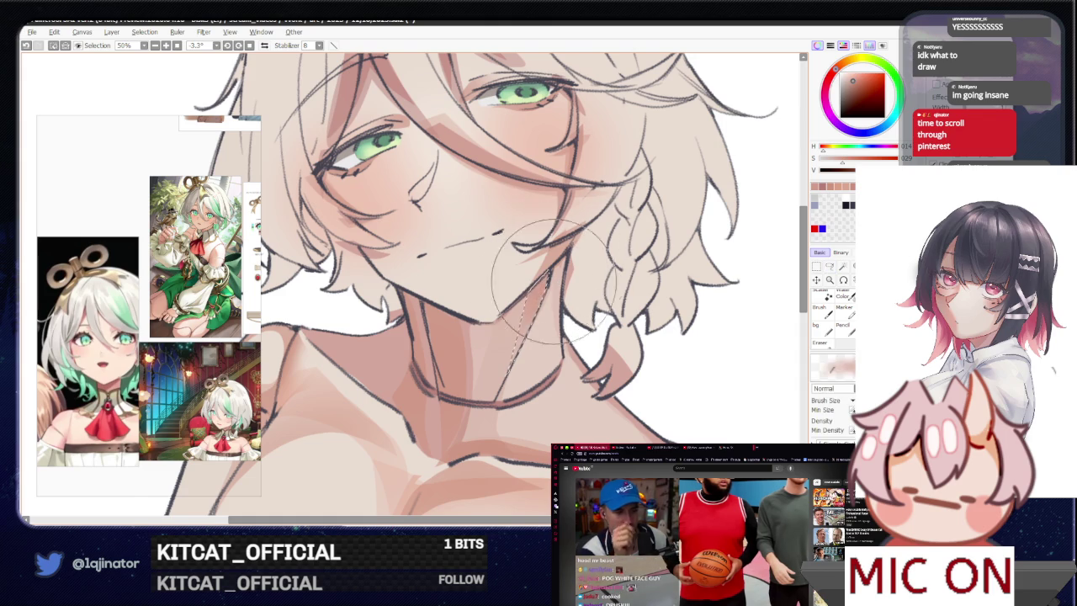
scroll(758, 269, "down", 1)
scroll(757, 295, "down", 2)
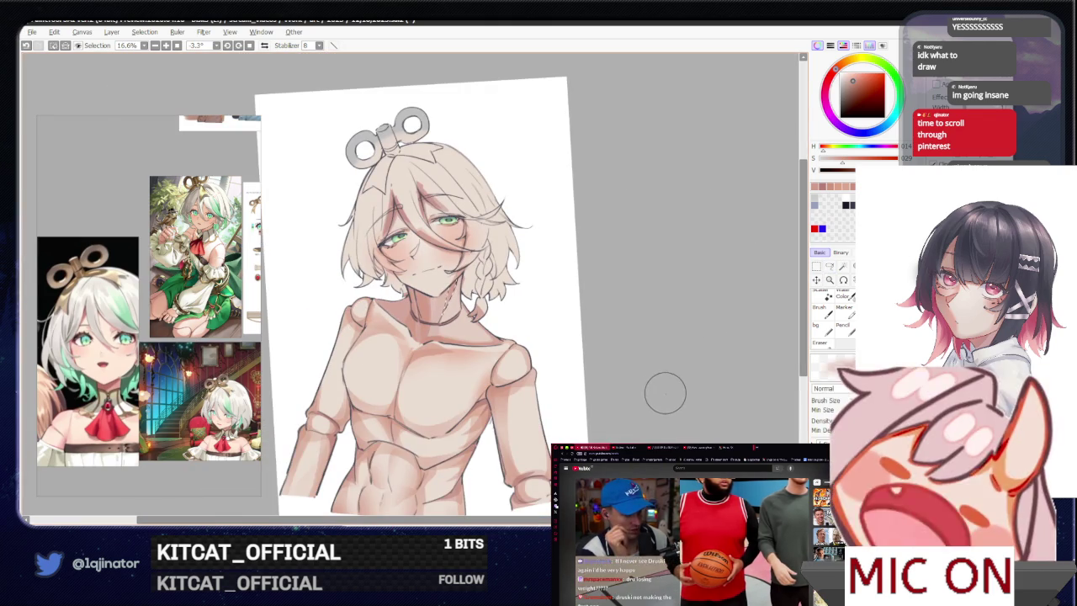
key("l")
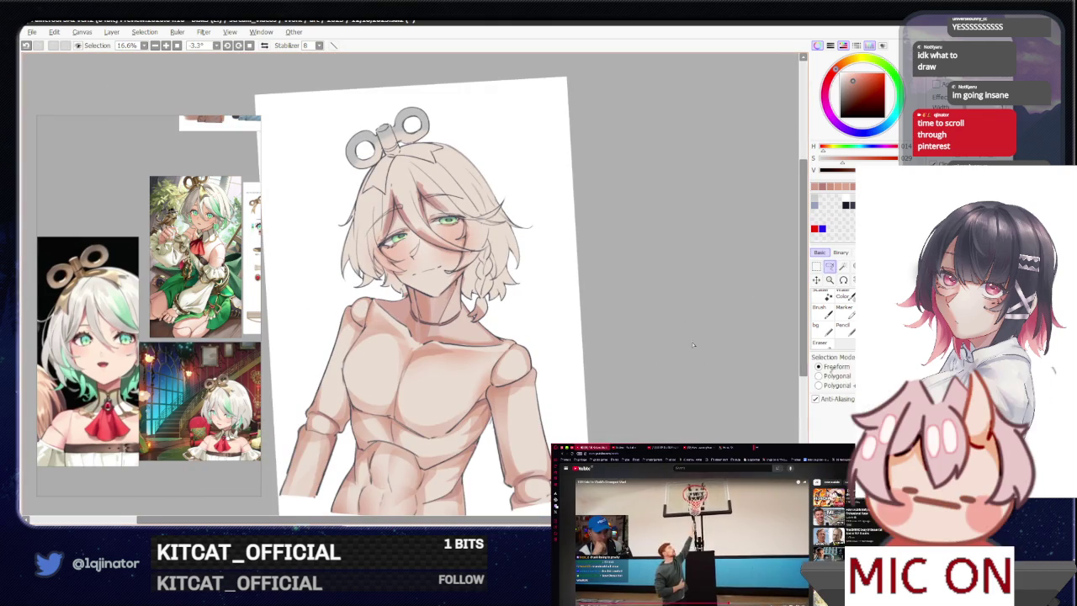
mouse_move(647, 361)
left_mouse_down()
mouse_move(664, 350)
mouse_move(651, 373)
mouse_move(587, 373)
left_mouse_up()
scroll(651, 373, "up", 2)
scroll(586, 373, "down", 1)
scroll(585, 371, "down", 1)
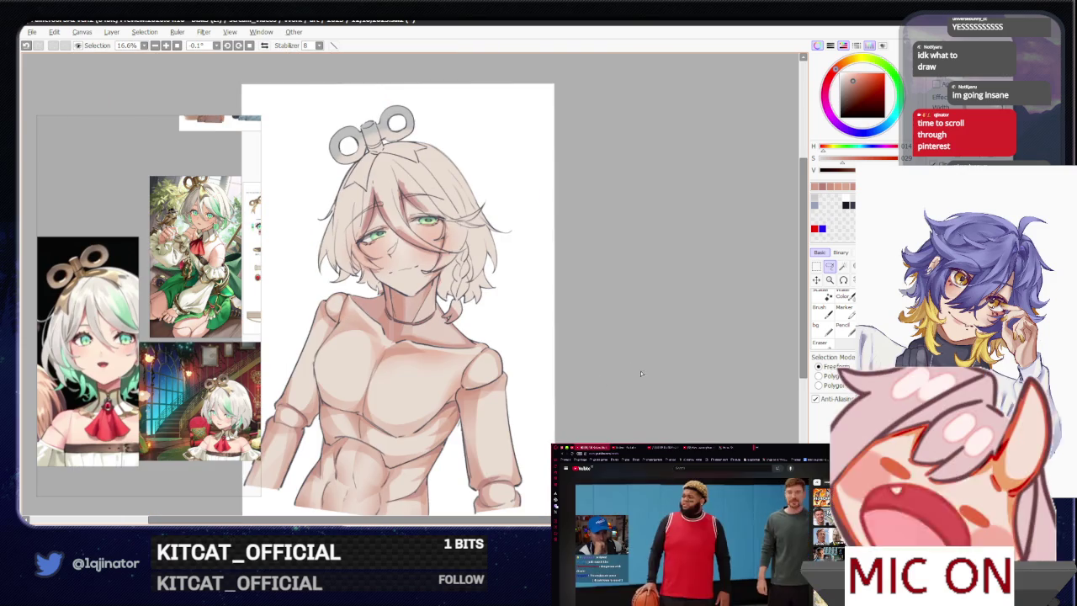
scroll(580, 369, "up", 2)
scroll(581, 369, "up", 1)
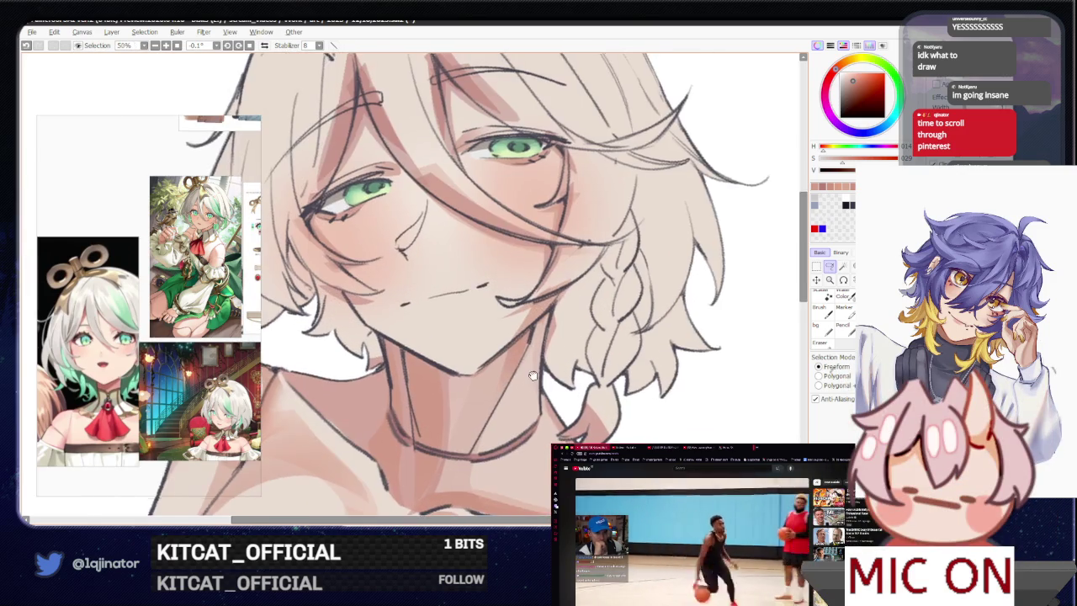
left_click_drag(538, 353, 512, 319)
scroll(514, 309, "down", 1)
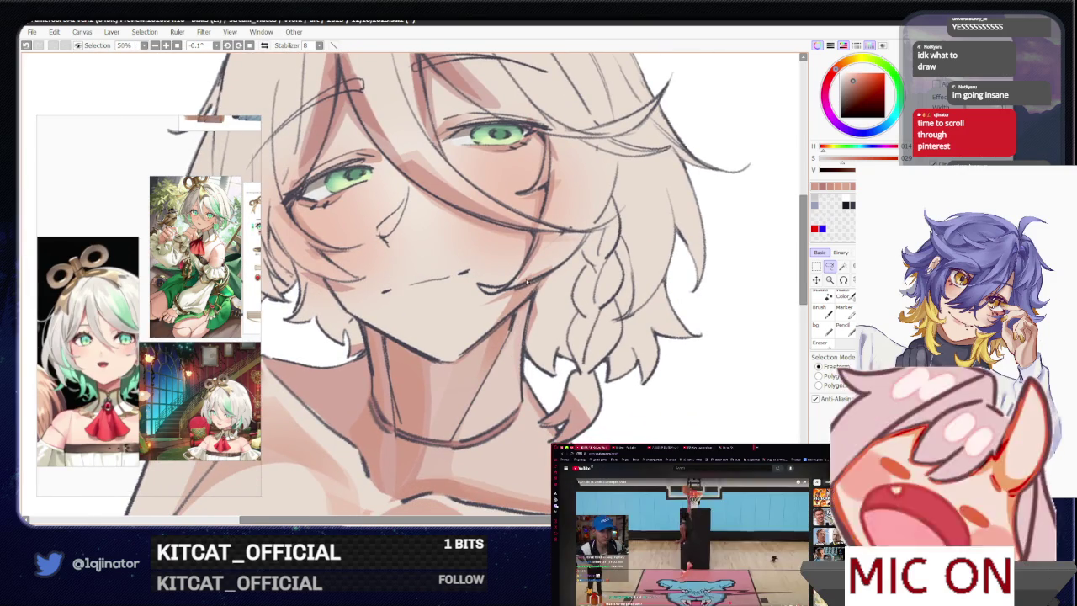
scroll(668, 349, "down", 1)
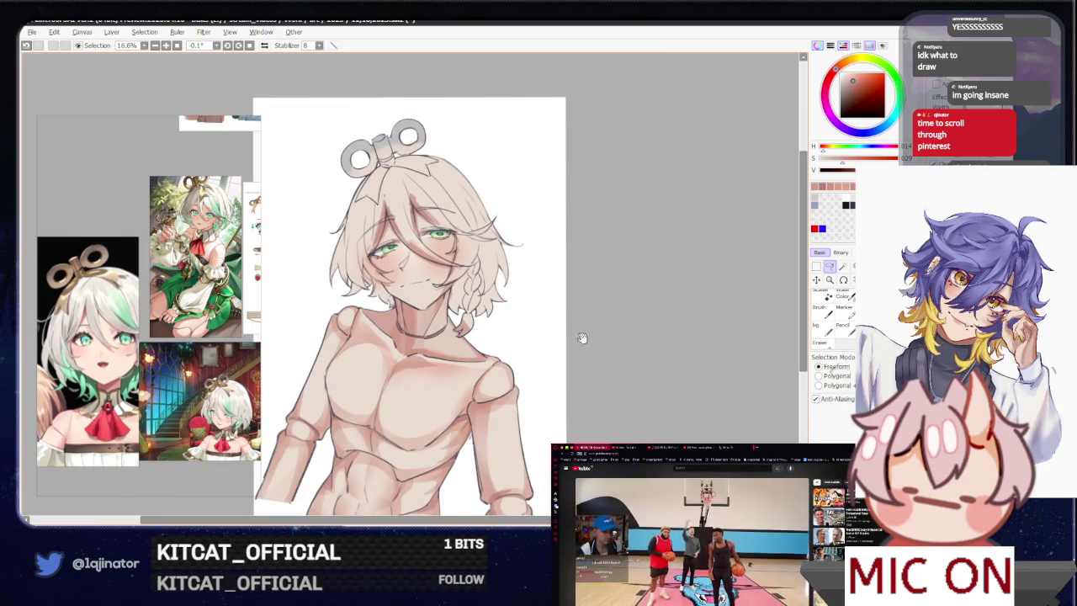
left_click_drag(550, 413, 558, 380)
scroll(558, 380, "up", 1)
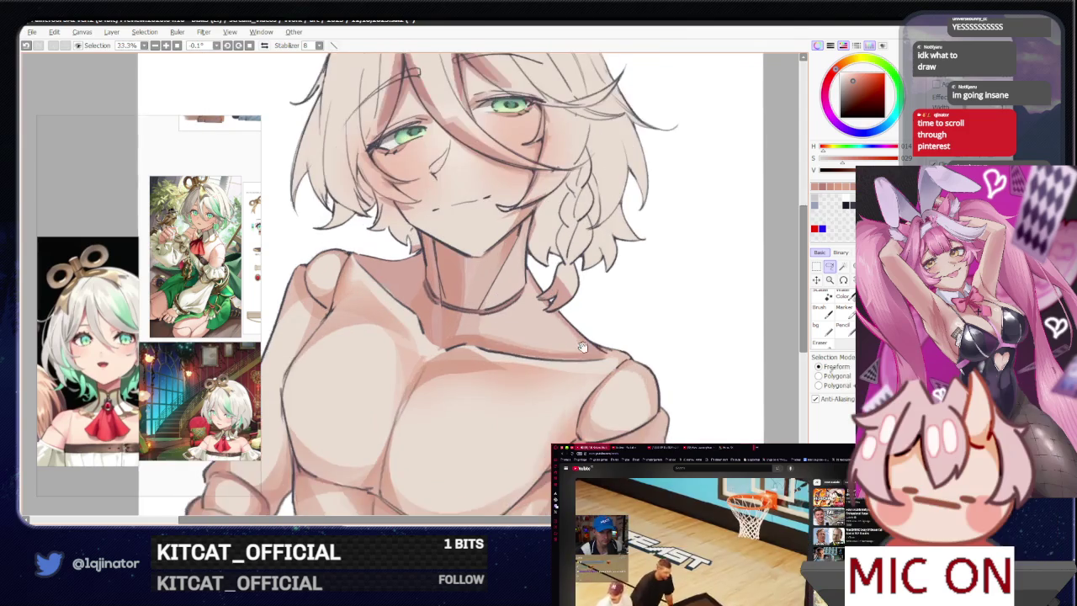
scroll(521, 277, "up", 1)
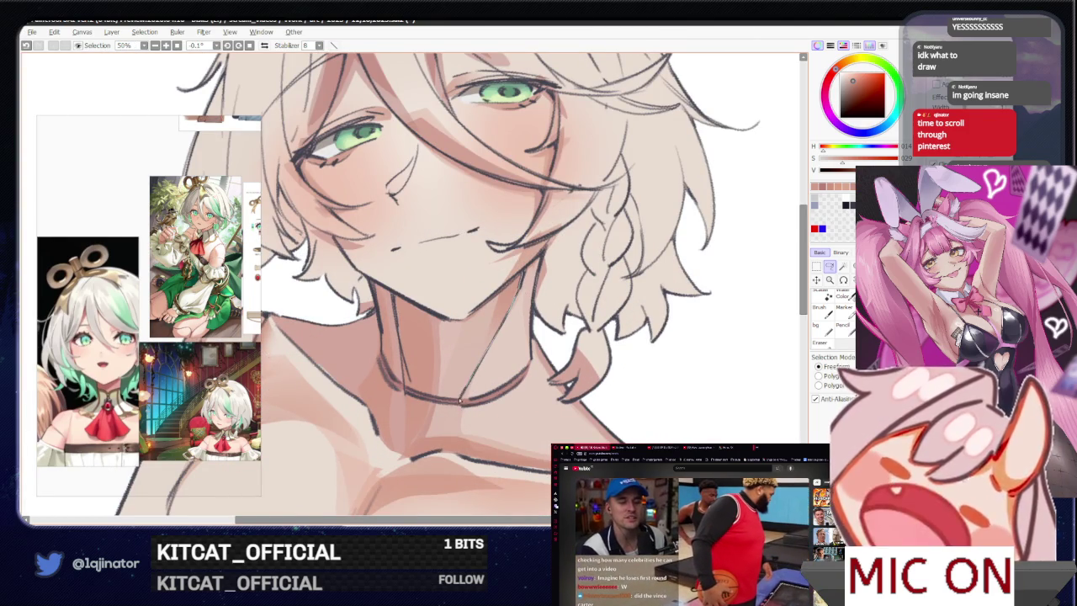
key("b")
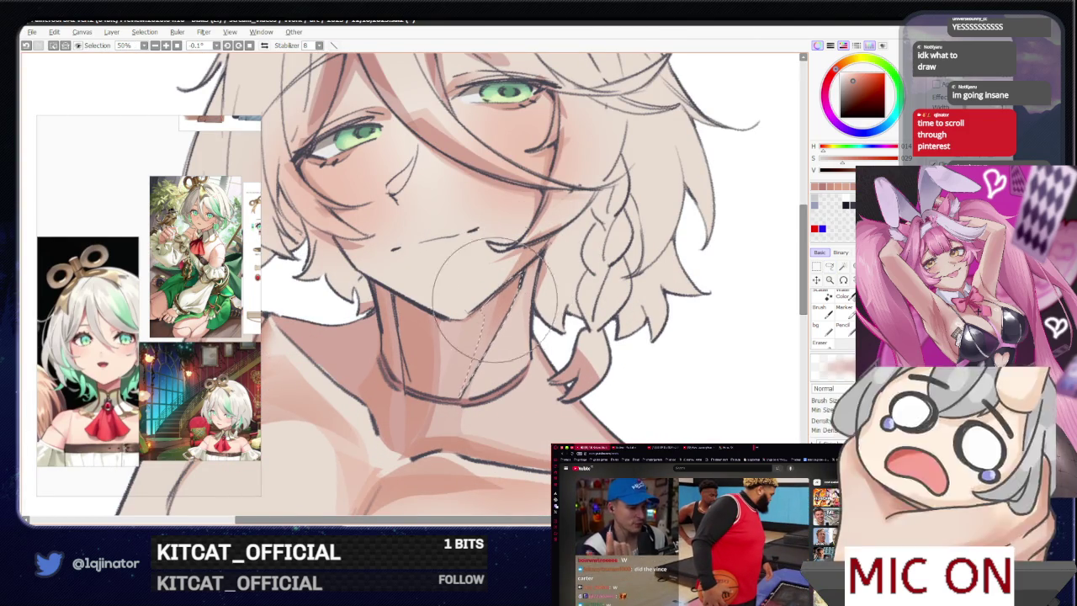
scroll(465, 416, "down", 2)
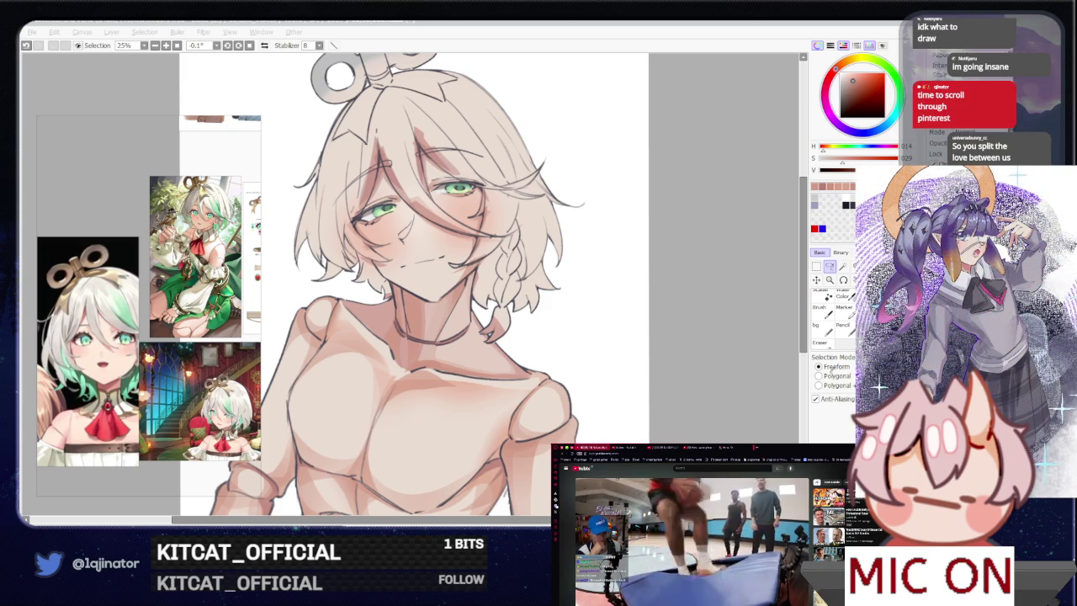
- Change the paint hue from 14 to 23 for a warmer skin tone and select the Brush
left_click(700, 318)
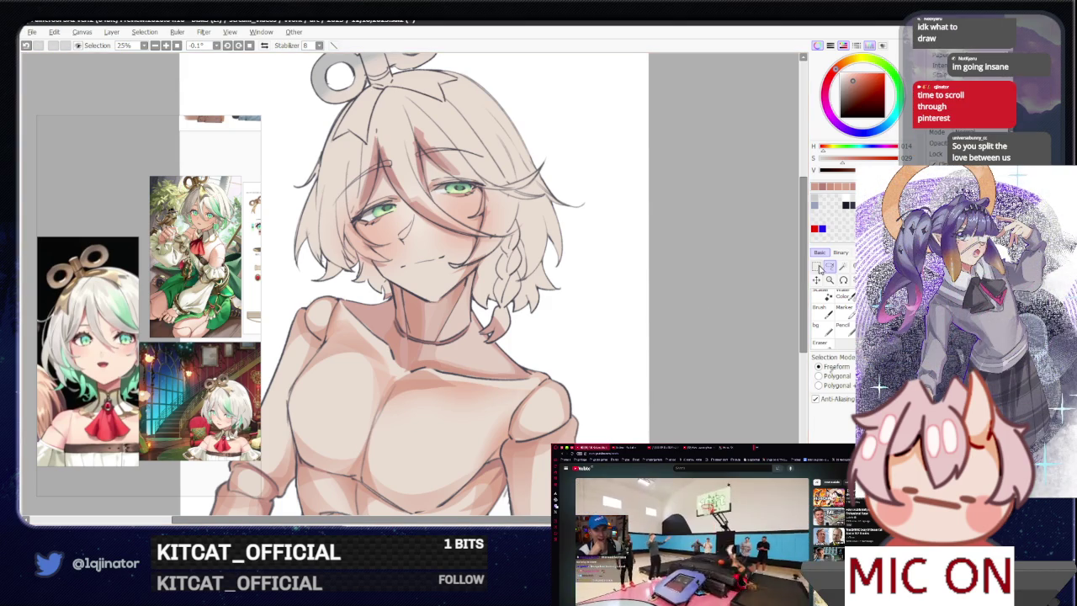
left_click_drag(655, 356, 658, 340)
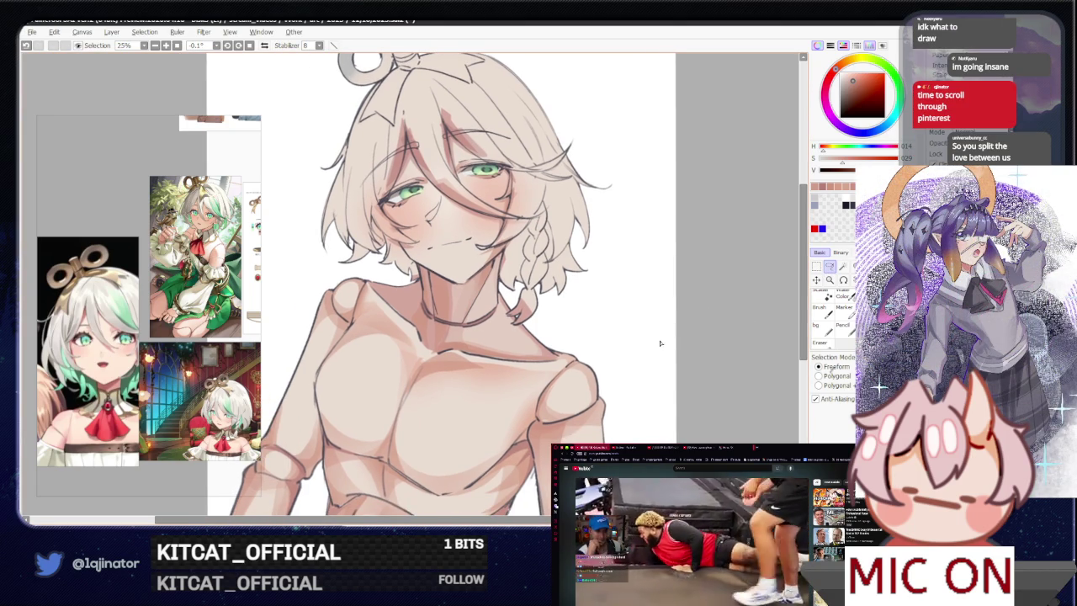
left_click_drag(530, 336, 515, 366)
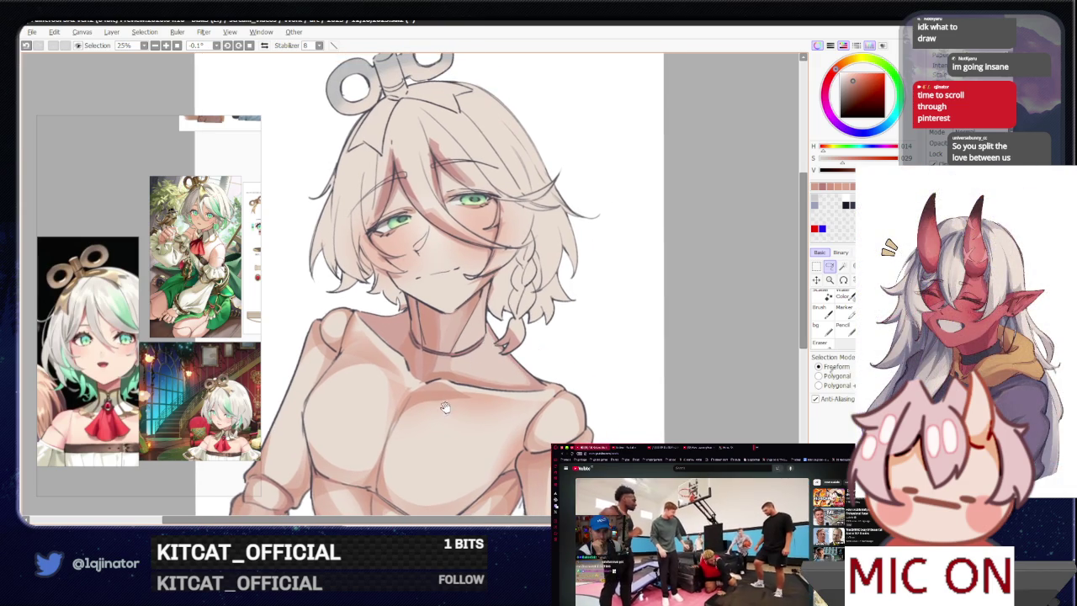
left_click_drag(444, 407, 464, 391)
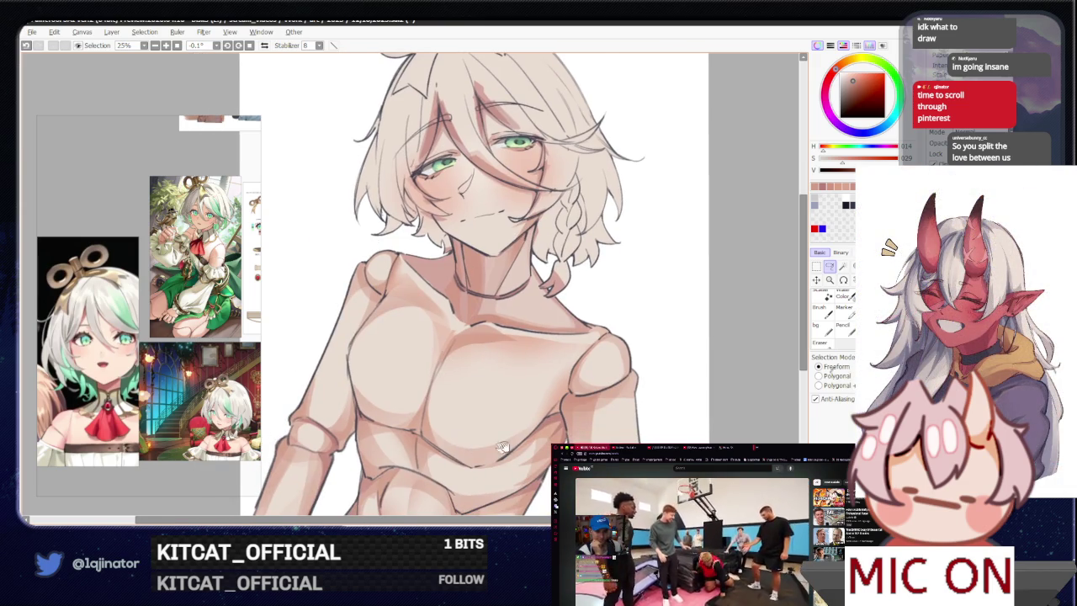
scroll(478, 449, "down", 1)
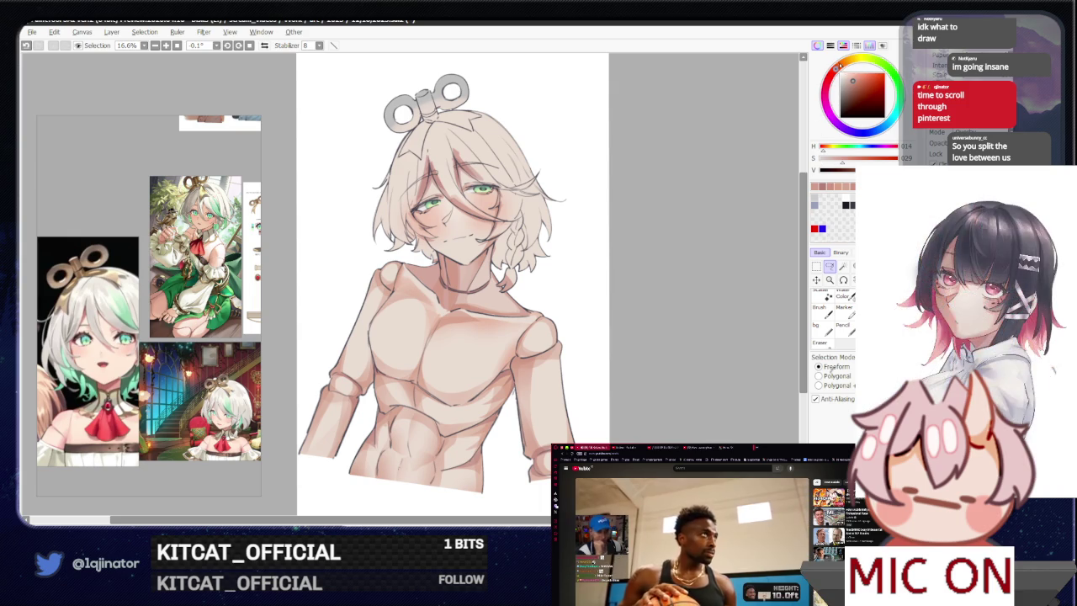
left_click(849, 71)
scroll(484, 317, "up", 1)
key("b")
scroll(421, 345, "down", 1)
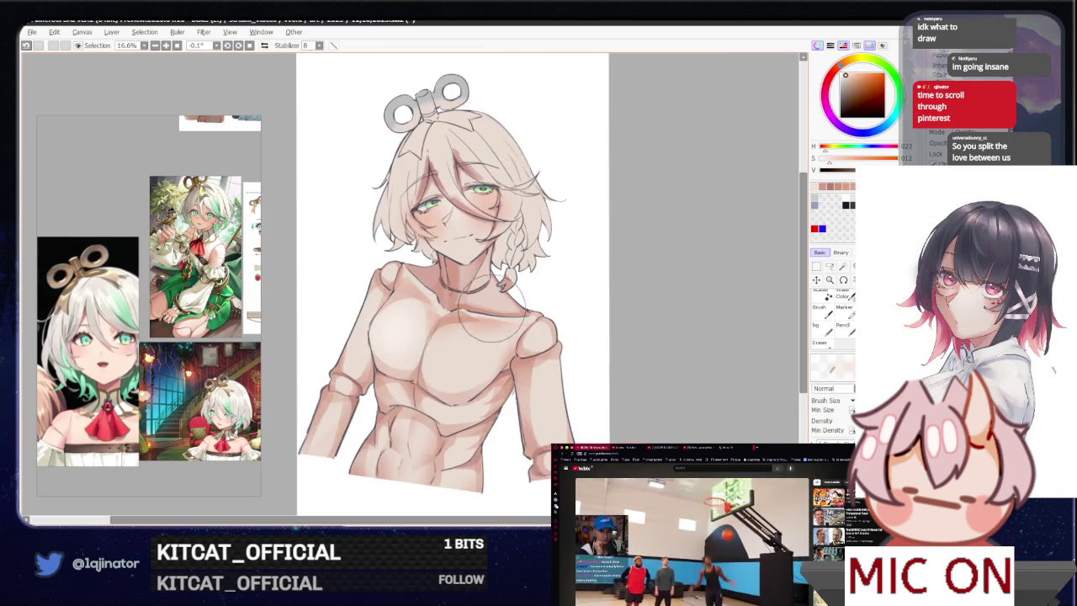
left_click_drag(492, 332, 465, 305)
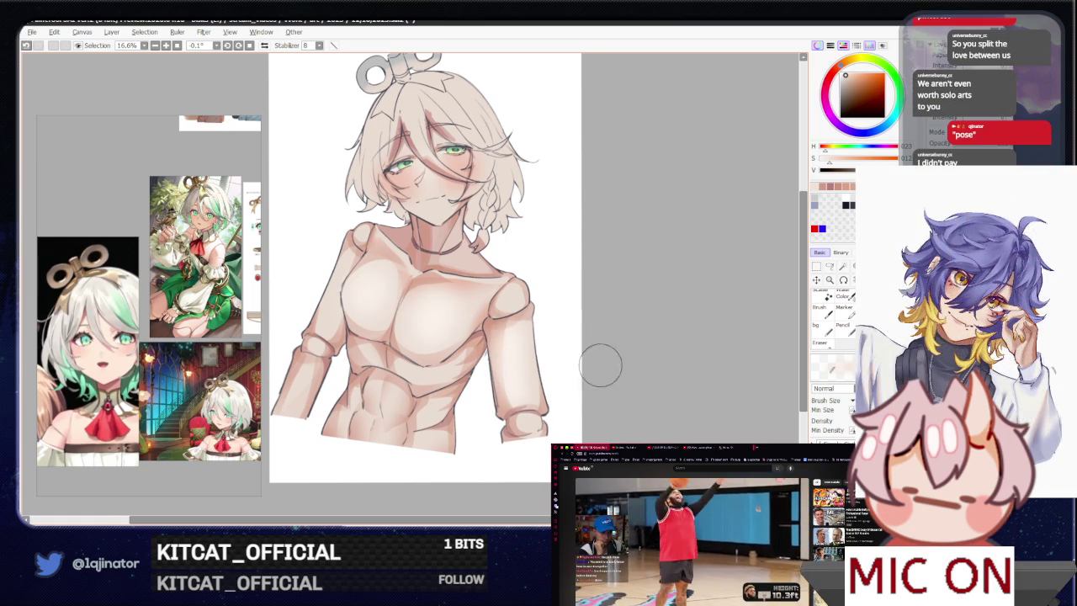
left_click_drag(604, 360, 621, 317)
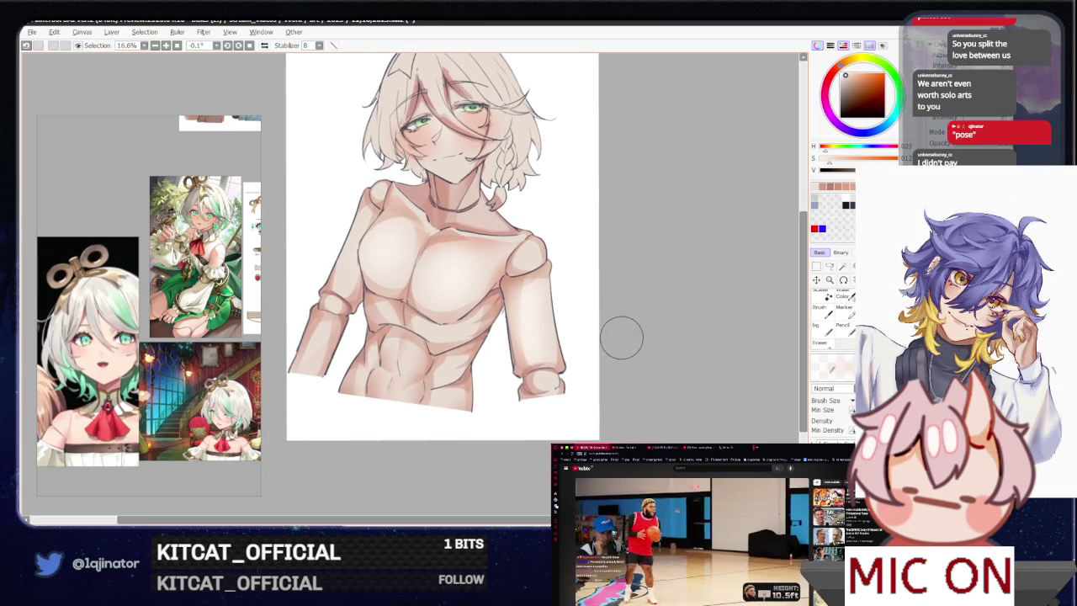
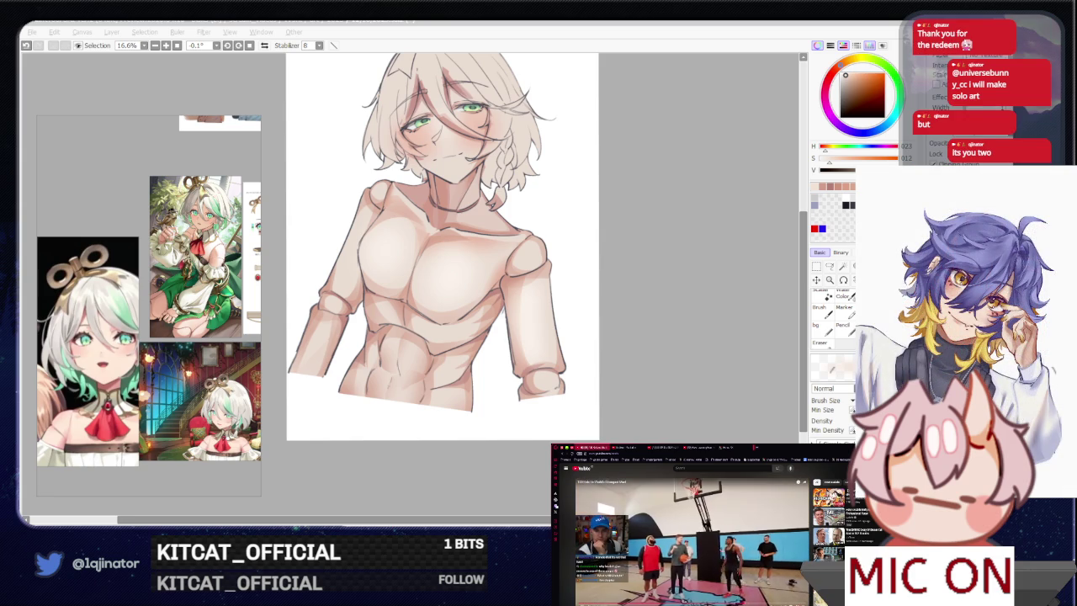
- Paint darker skin-tone shading around the boy's abs and navel
left_click(639, 328)
scroll(435, 357, "up", 1)
scroll(425, 336, "down", 1)
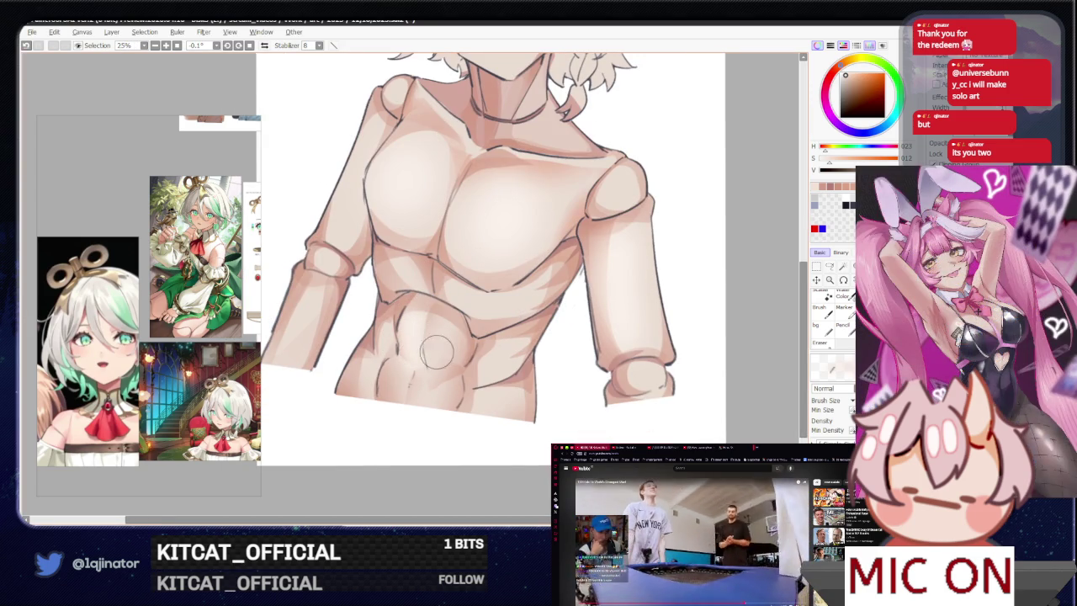
left_click_drag(436, 348, 407, 440)
left_click_drag(411, 318, 375, 304)
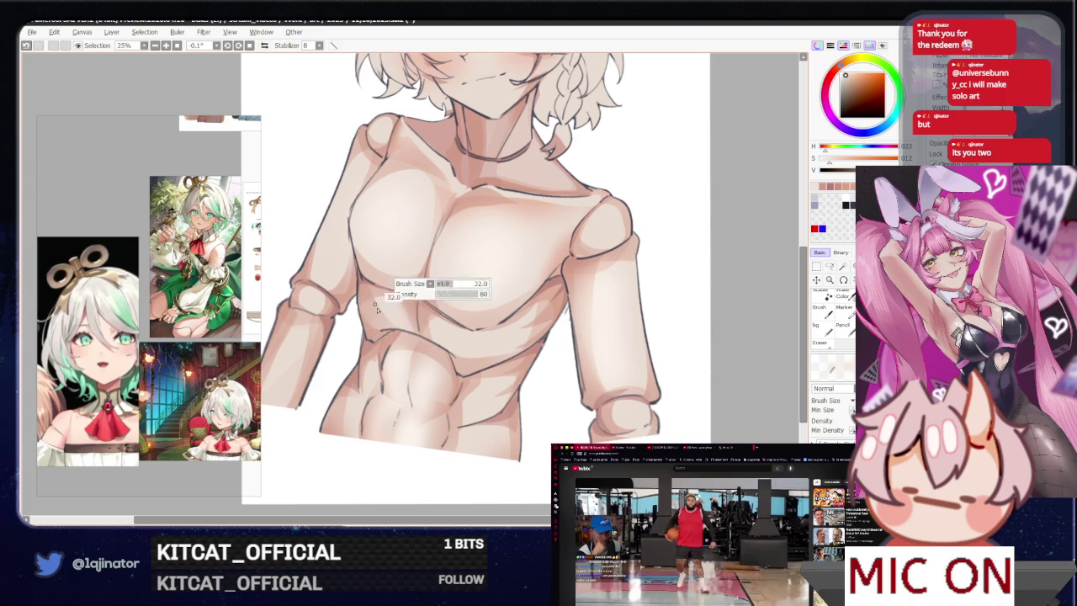
- Enlarge the brush and pan over the face, hair and chest to review the shading
mouse_move(437, 328)
left_mouse_down()
mouse_move(463, 344)
mouse_move(522, 311)
left_mouse_up()
left_click_drag(531, 353, 540, 325)
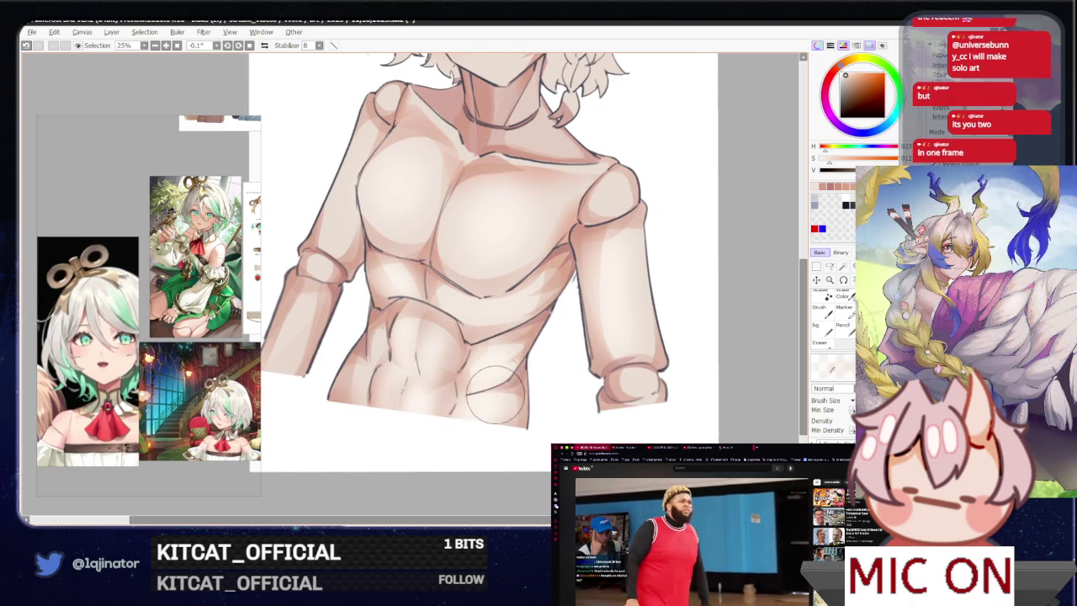
left_click_drag(485, 240, 472, 379)
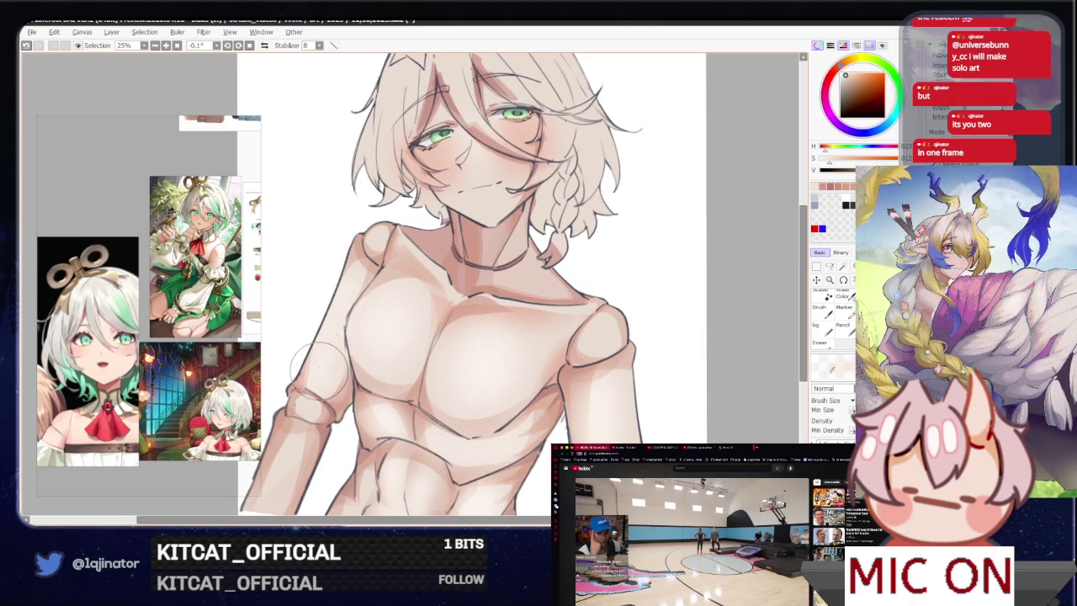
left_click_drag(317, 385, 363, 255)
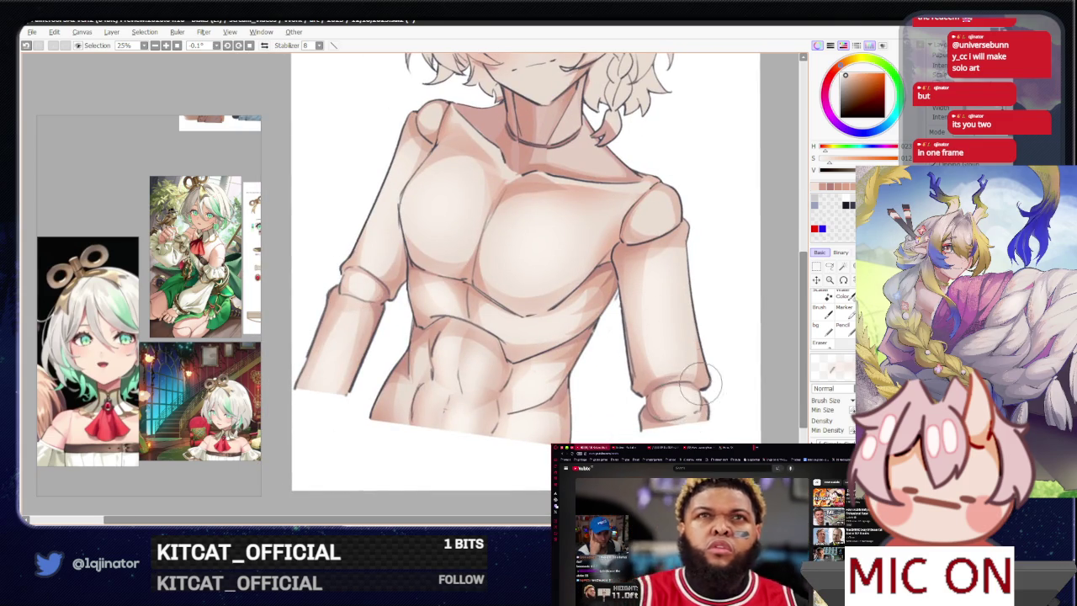
left_click_drag(680, 401, 608, 531)
left_click_drag(479, 241, 475, 292)
scroll(475, 292, "down", 2)
scroll(475, 292, "up", 2)
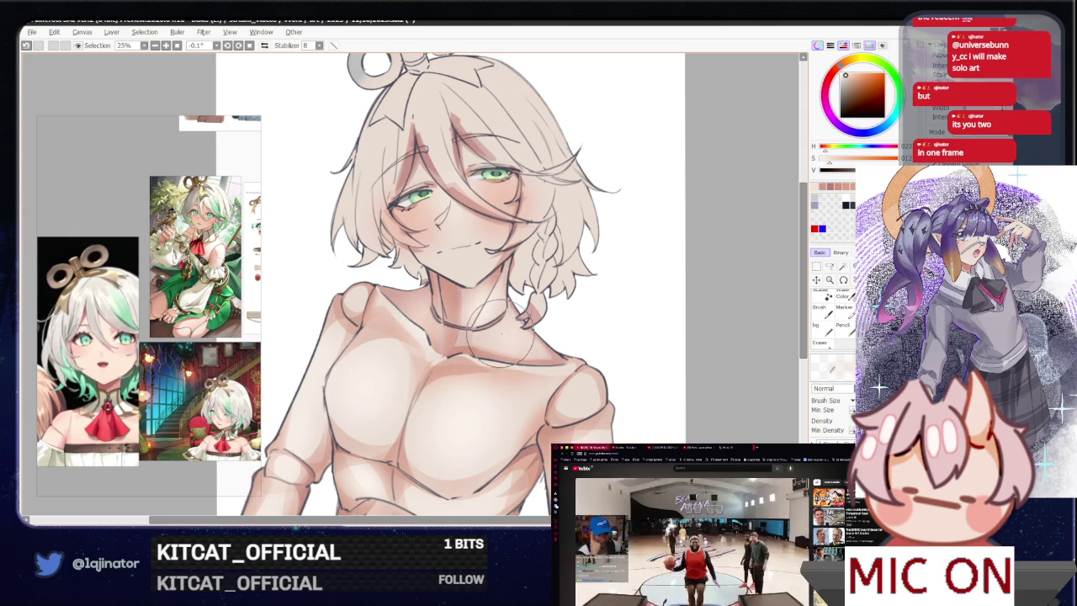
left_click_drag(594, 319, 590, 289)
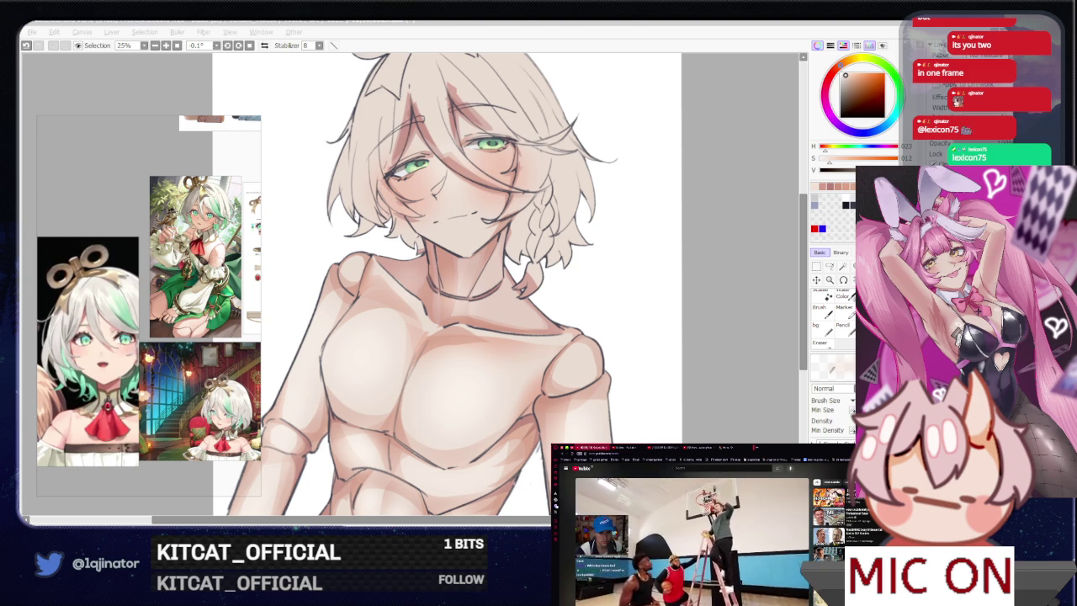
left_click(702, 319)
left_click_drag(715, 364, 707, 350)
key("minus")
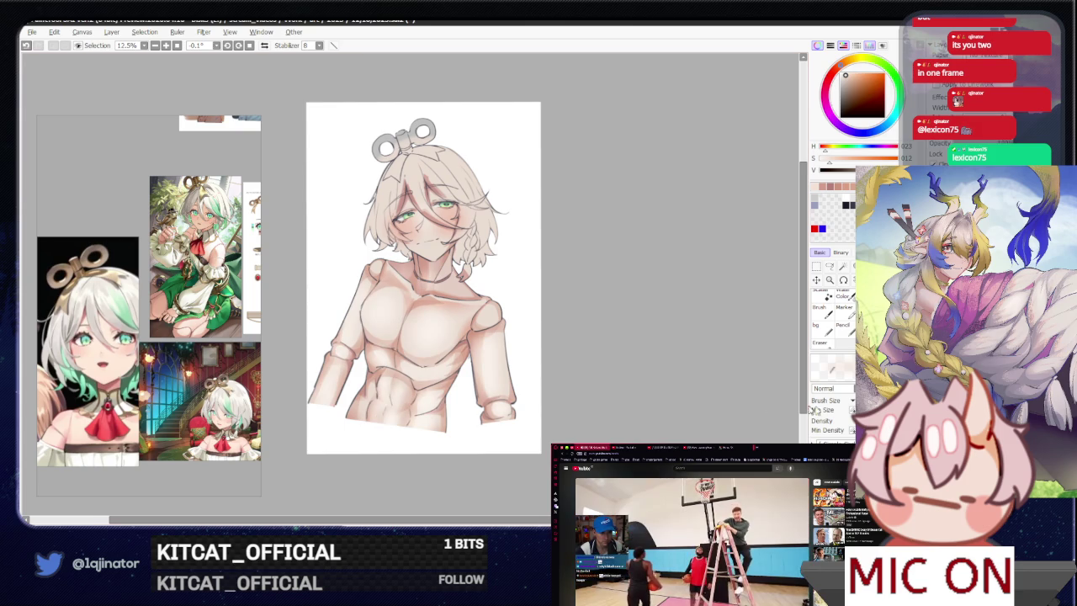
left_click_drag(657, 384, 655, 405)
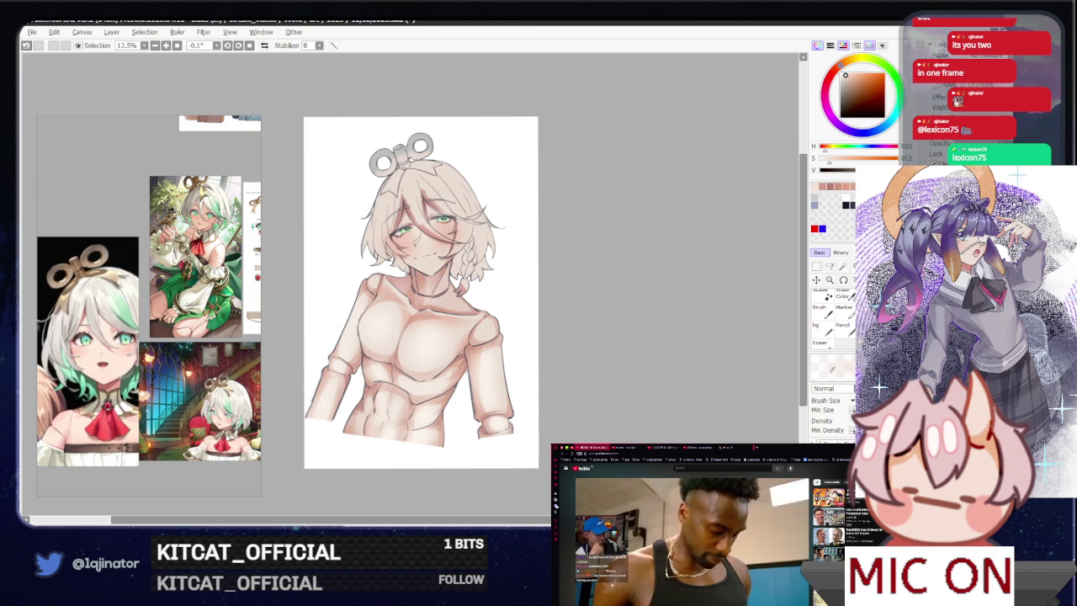
key("minus")
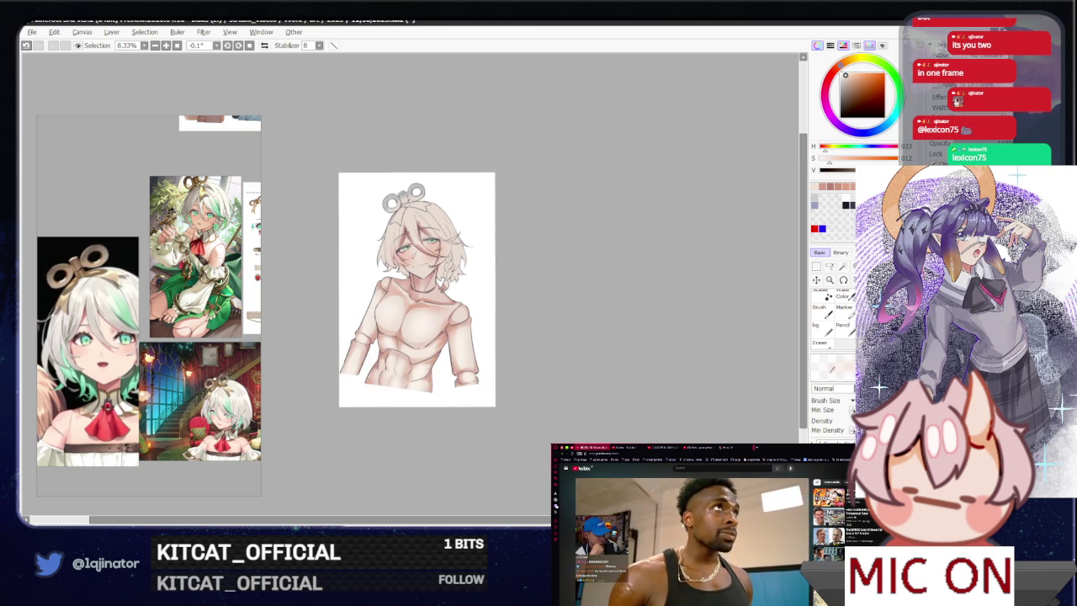
key("plus")
key("plus")
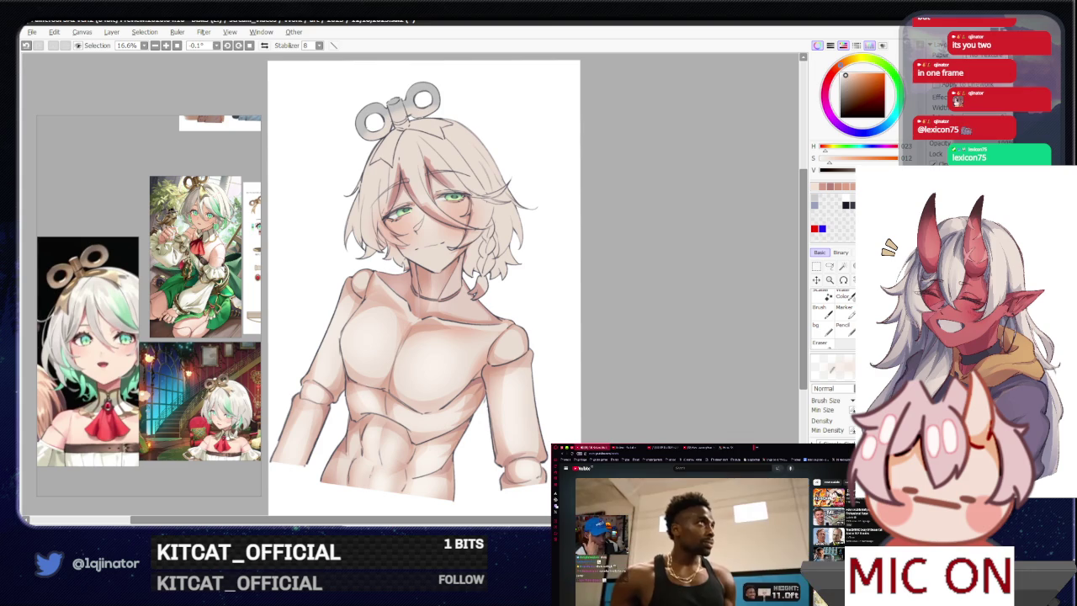
key("plus")
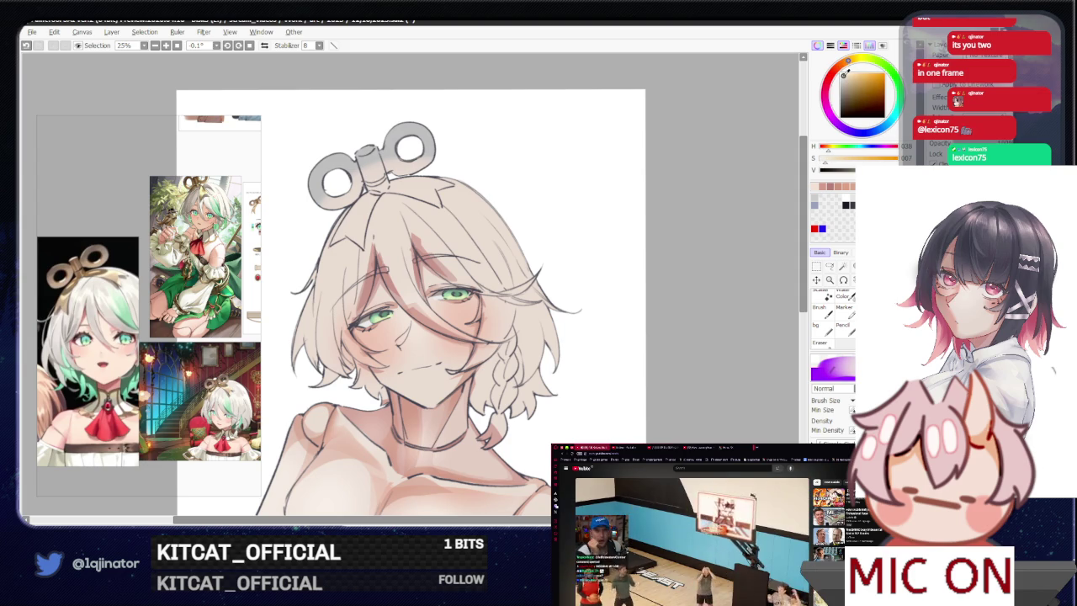
left_click(830, 266)
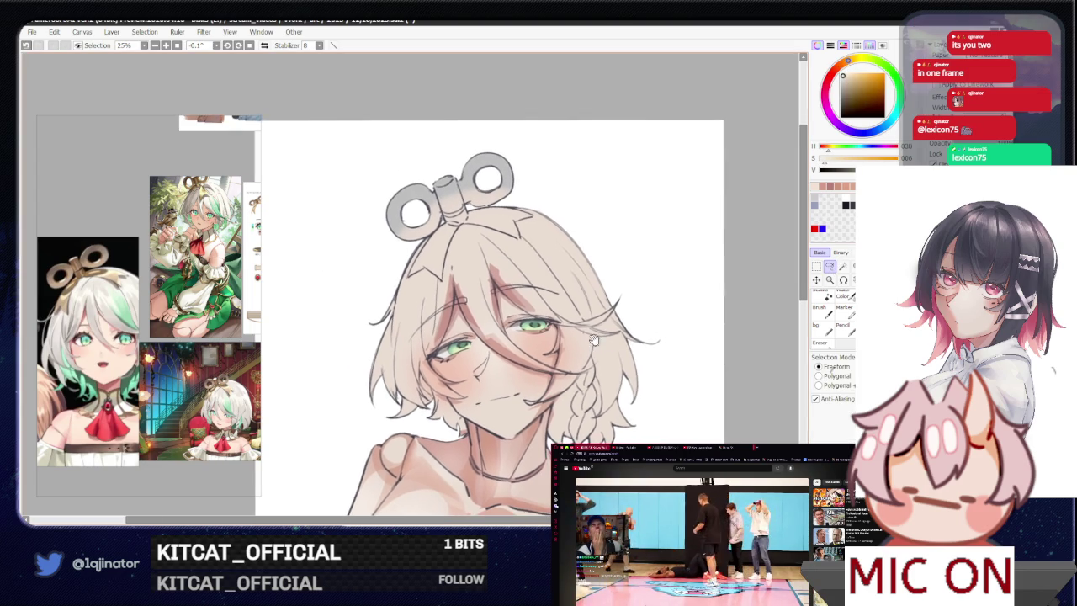
- Draw a first freehand outline around the hair and head, then rotate and enlarge the view
left_click_drag(548, 209, 352, 423)
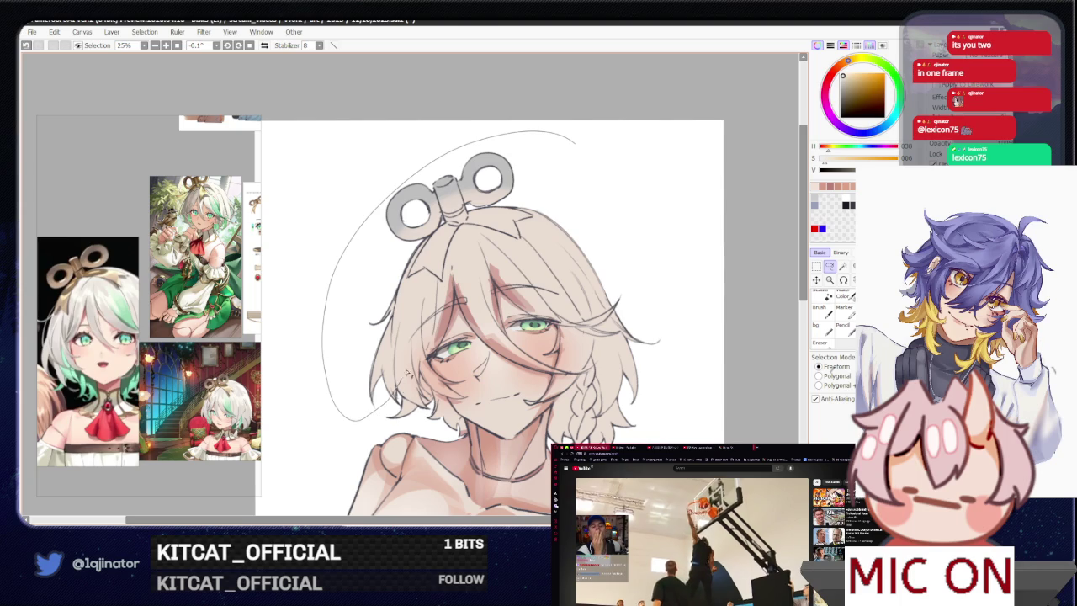
left_click_drag(402, 381, 480, 226)
scroll(496, 337, "up", 1)
scroll(501, 350, "up", 1)
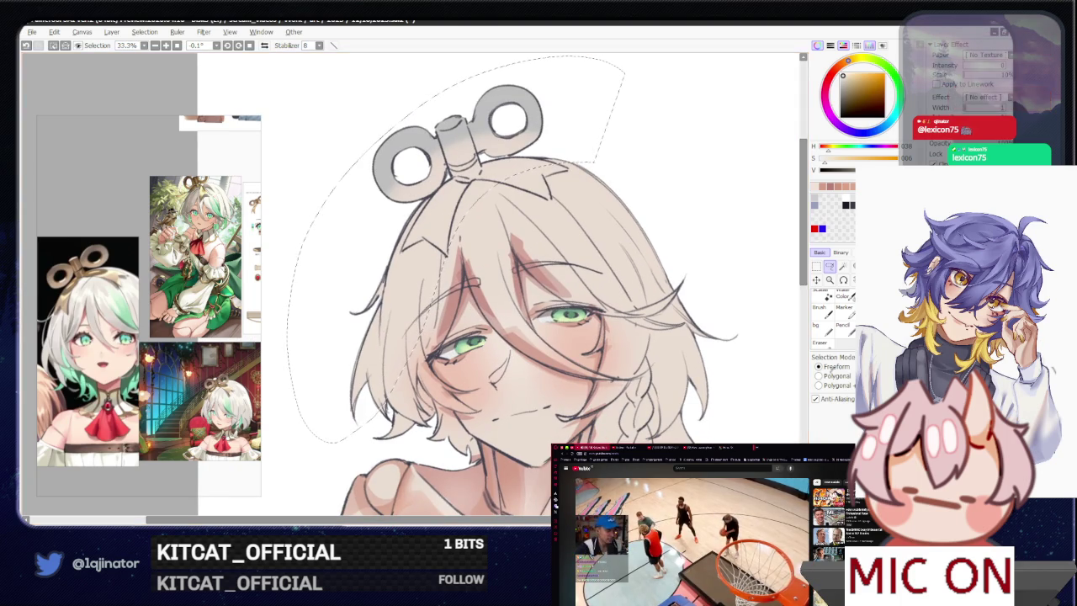
scroll(491, 311, "up", 1)
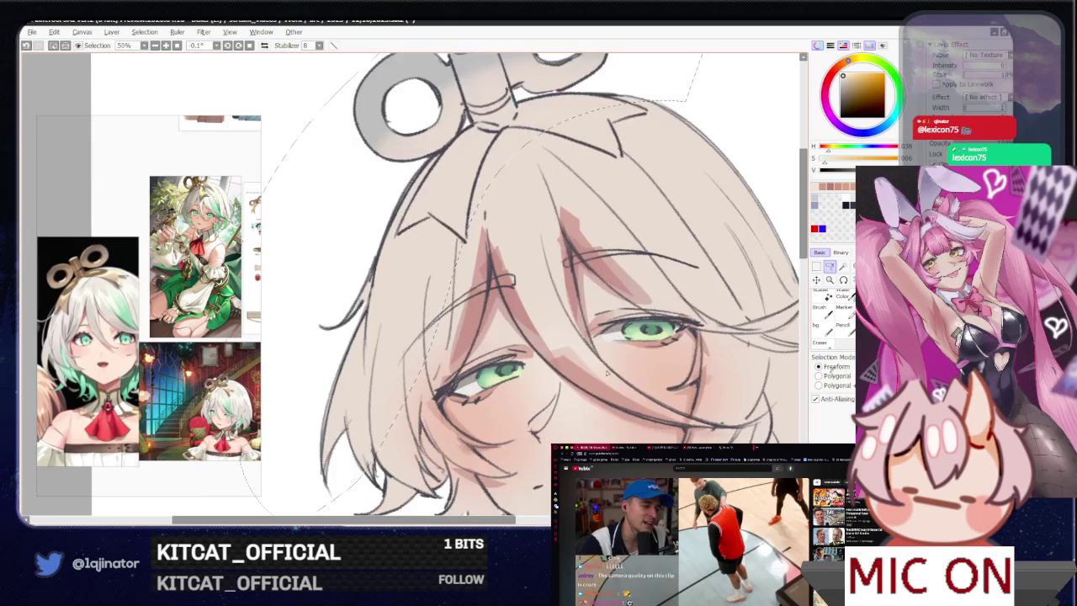
left_click_drag(521, 277, 491, 312)
- Trace the hair selection along the face contour down toward the chin
mouse_move(496, 220)
left_mouse_down()
mouse_move(515, 282)
mouse_move(399, 392)
mouse_move(358, 505)
mouse_move(500, 353)
left_mouse_up()
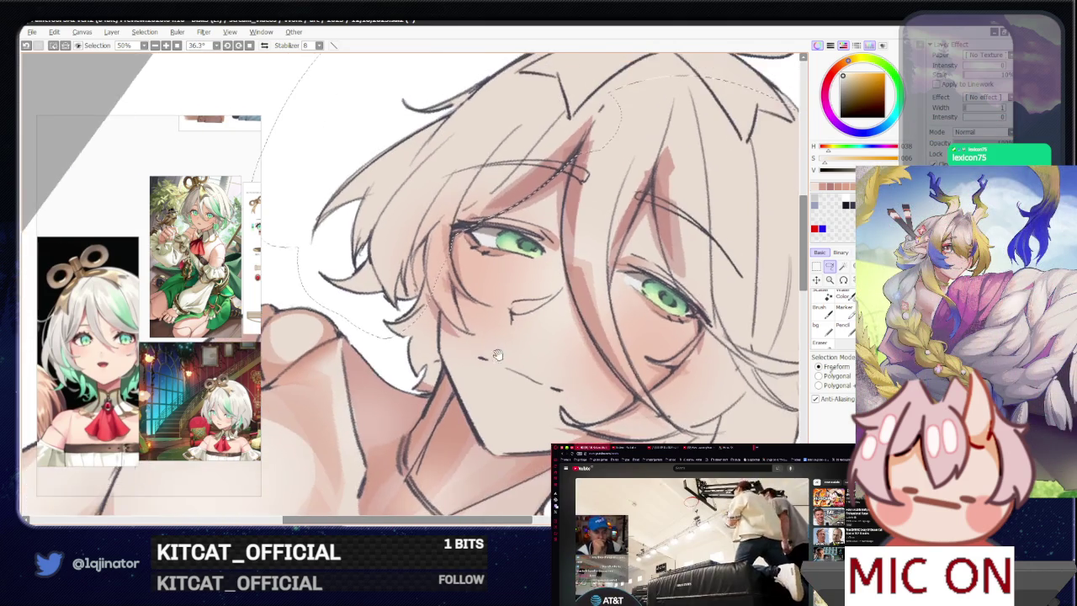
scroll(499, 353, "up", 1)
scroll(480, 379, "up", 1)
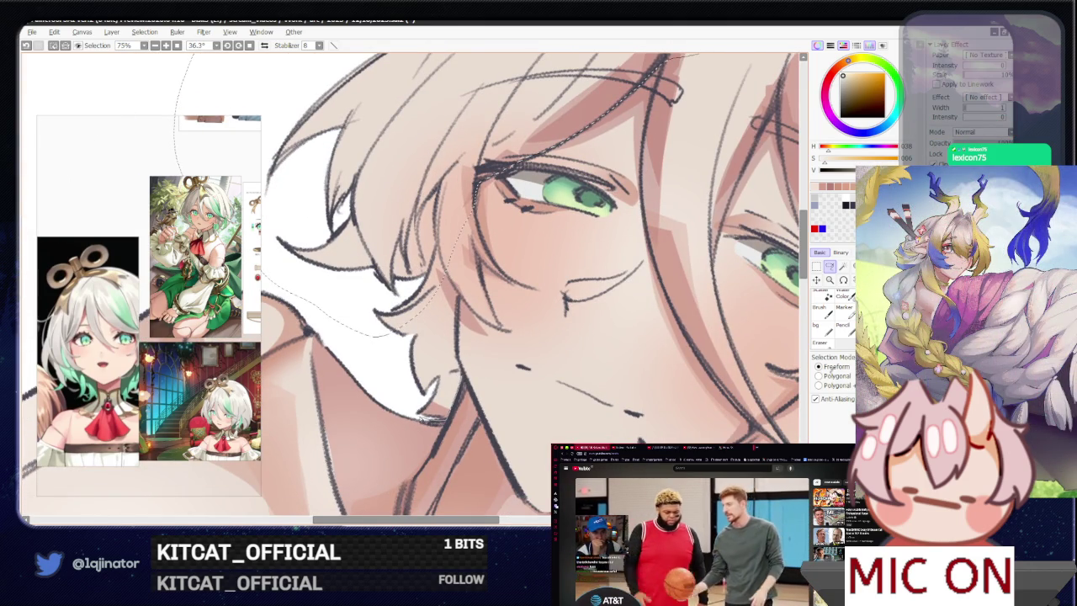
left_click_drag(425, 418, 458, 295)
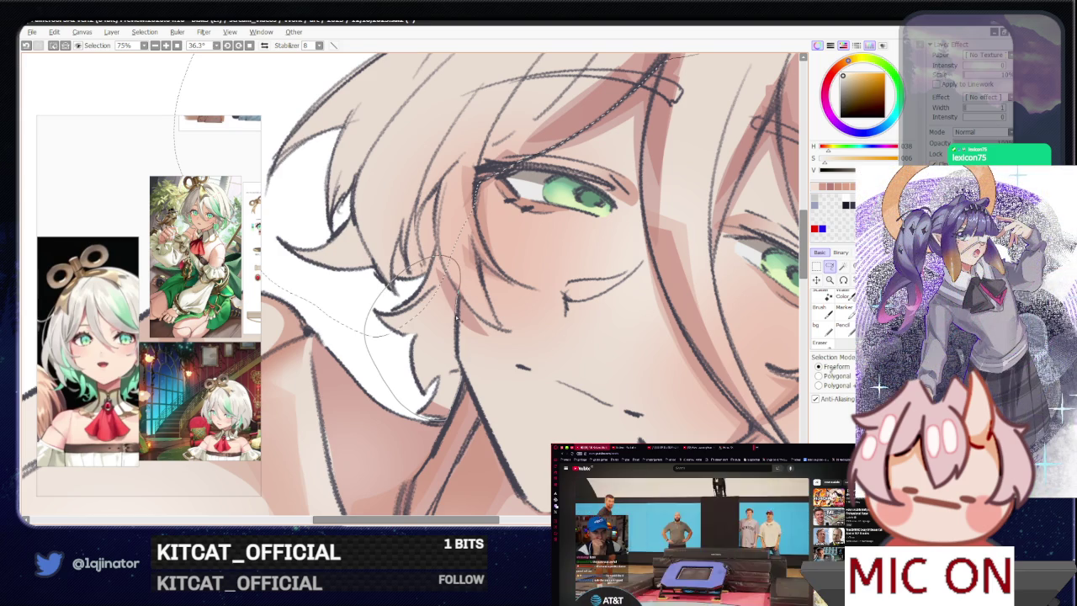
left_click_drag(455, 336, 458, 357)
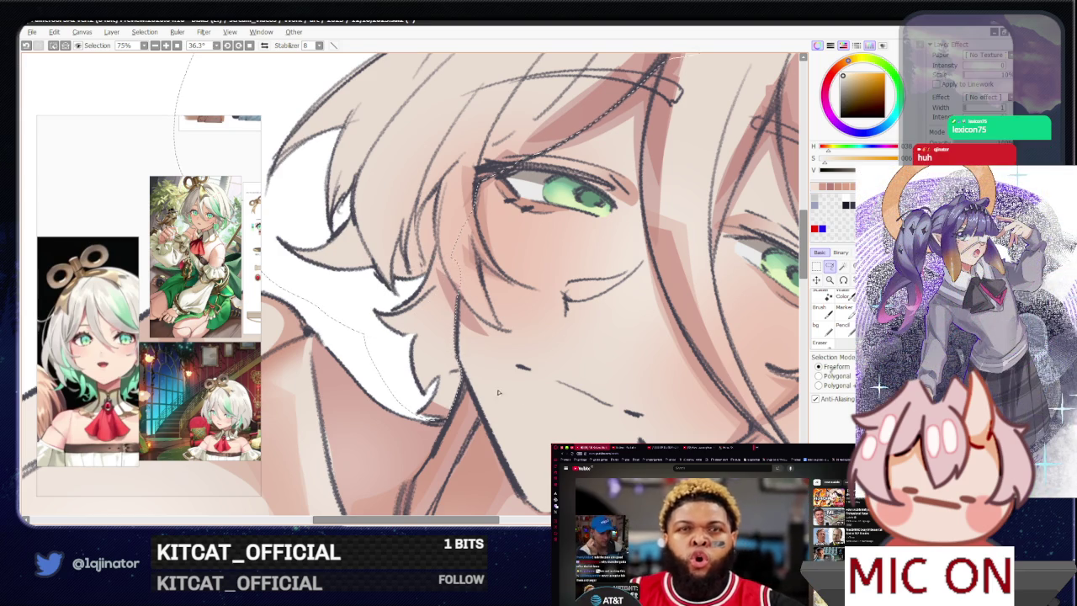
scroll(524, 409, "down", 2)
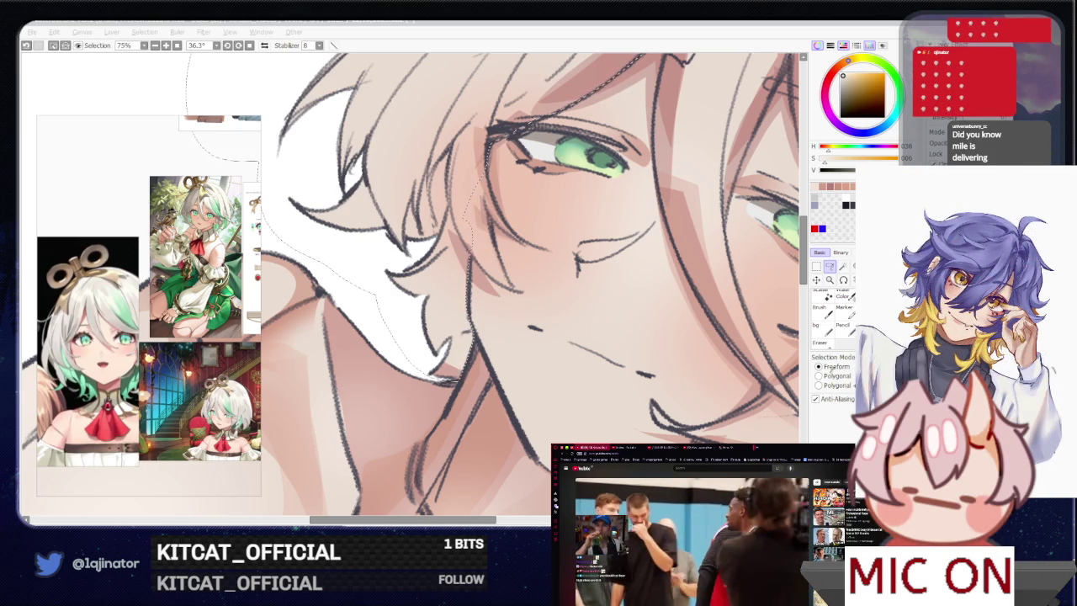
key("alt+Tab")
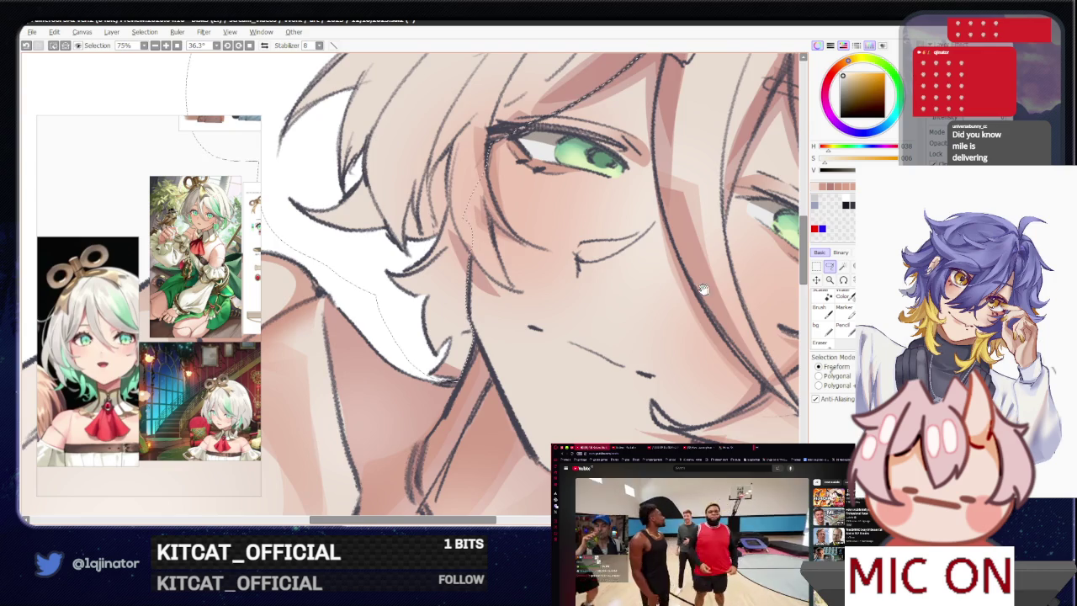
left_click_drag(682, 295, 427, 341)
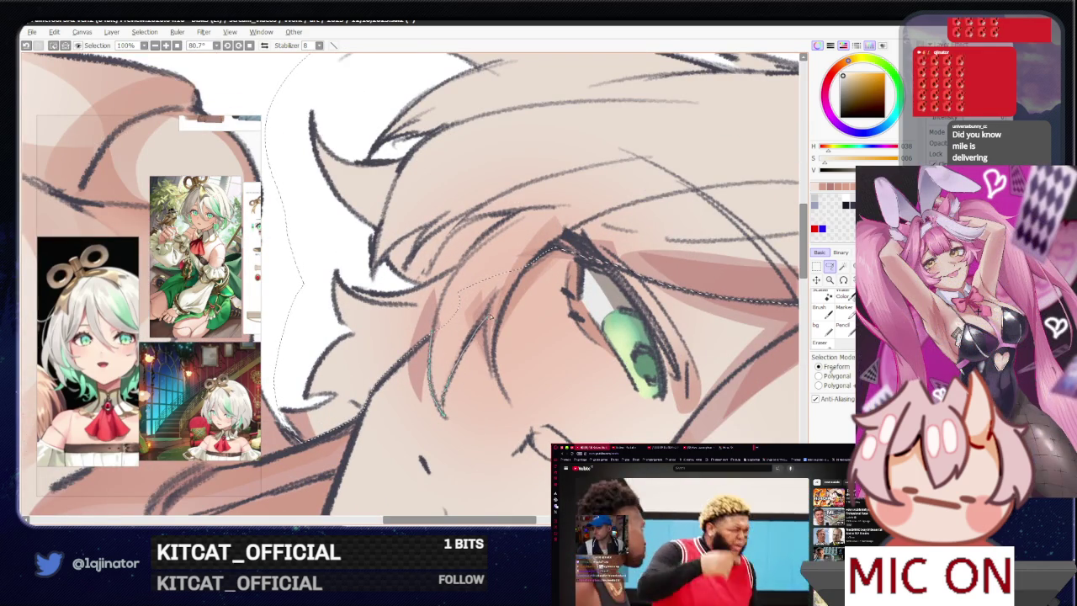
left_click_drag(526, 269, 687, 296)
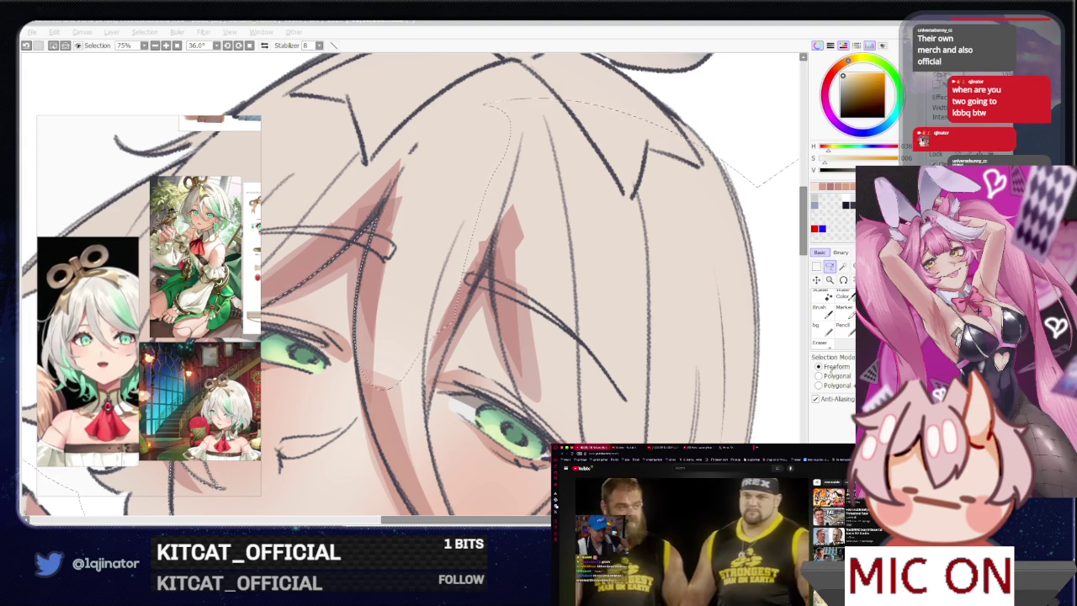
left_click(507, 519)
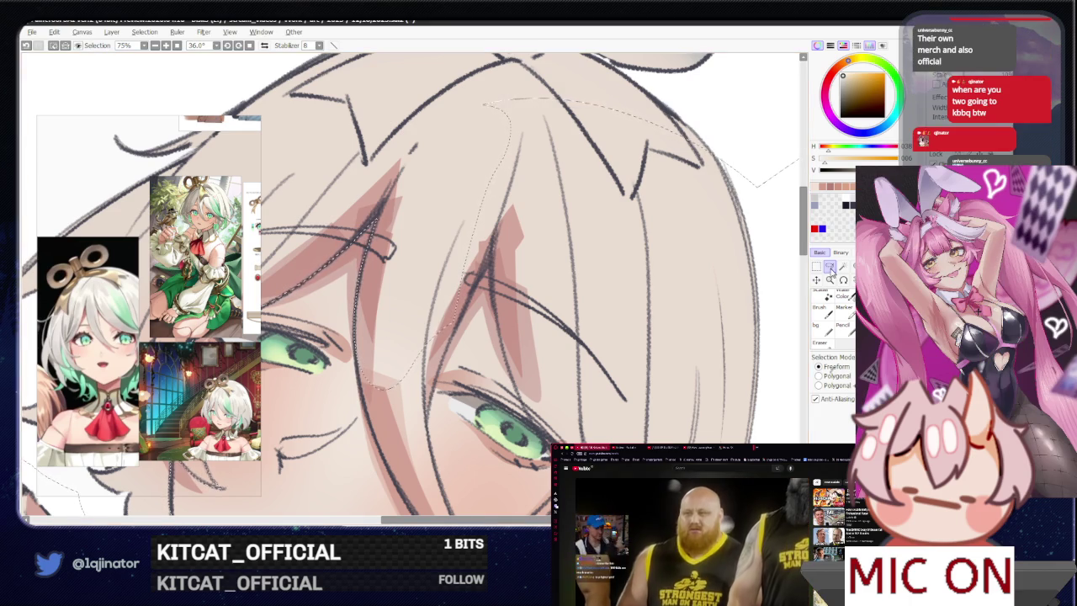
scroll(681, 303, "down", 1)
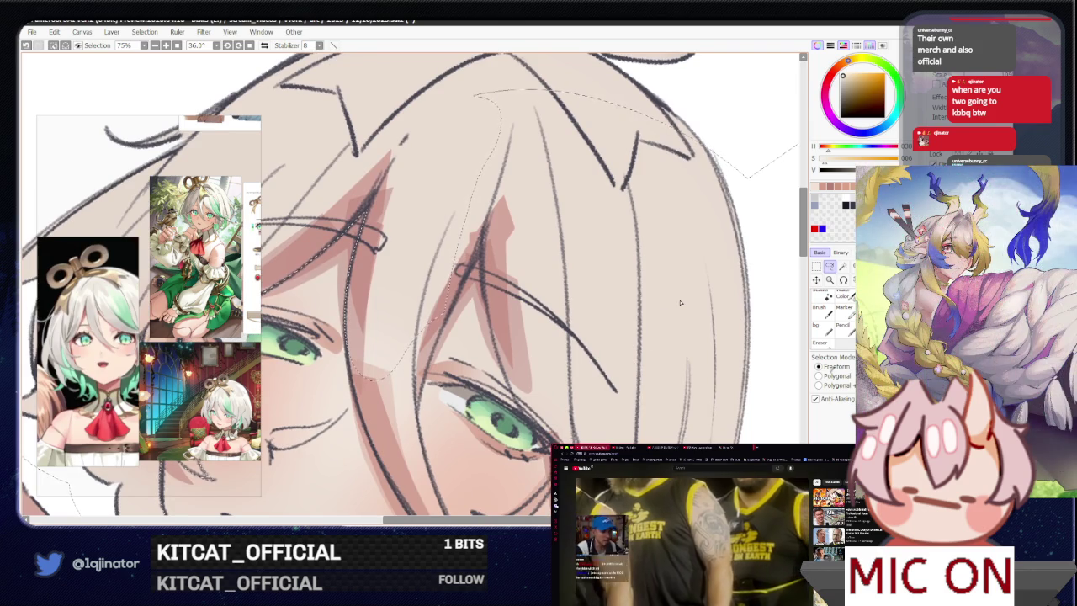
key("alt+Tab")
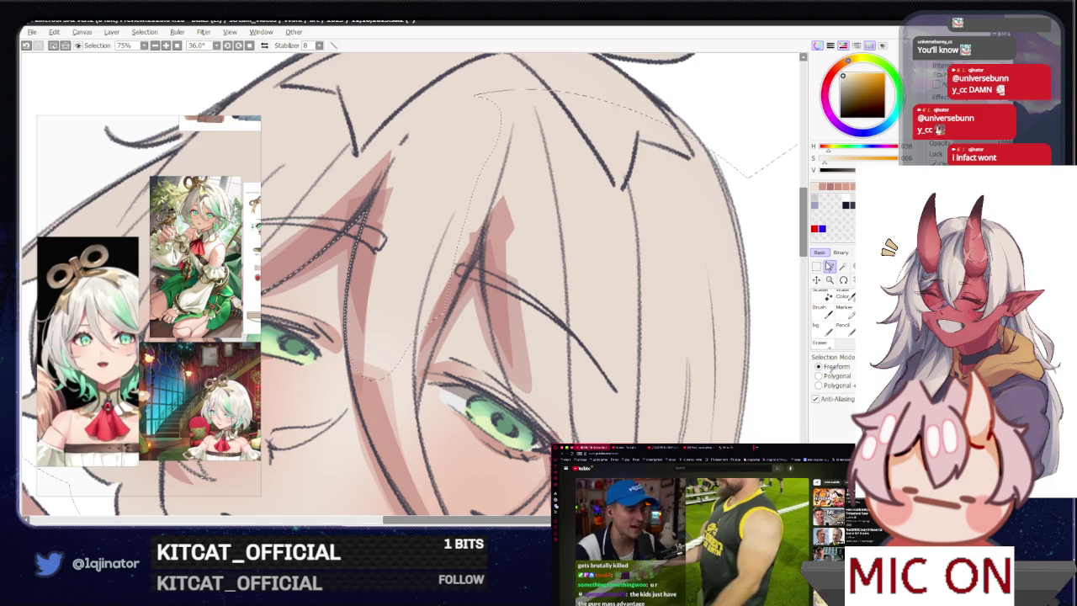
left_click_drag(560, 337, 499, 321)
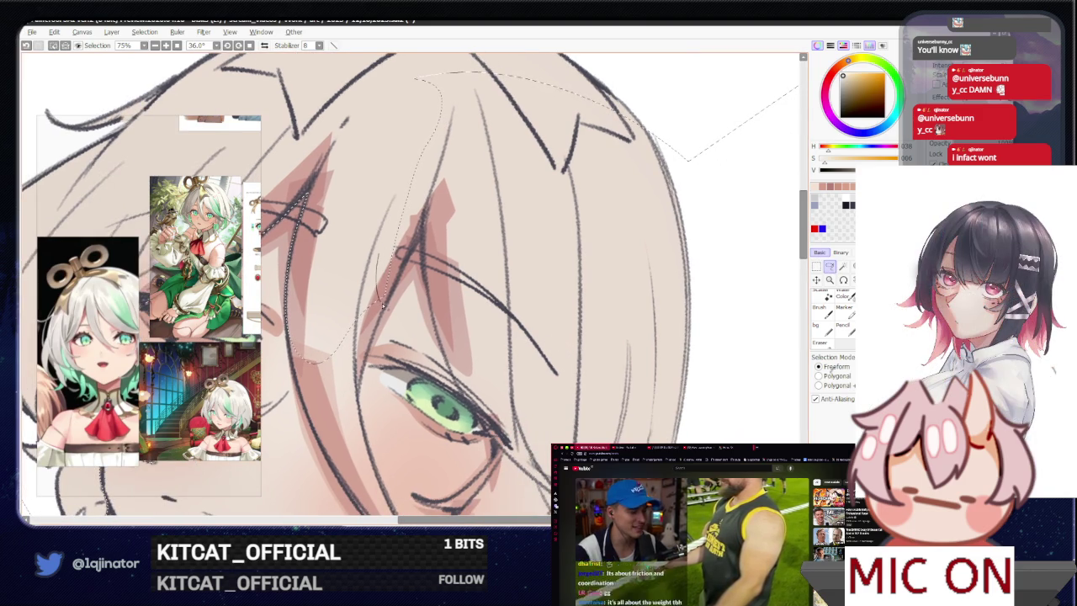
mouse_move(406, 268)
left_mouse_down()
mouse_move(653, 99)
mouse_move(395, 122)
left_mouse_up()
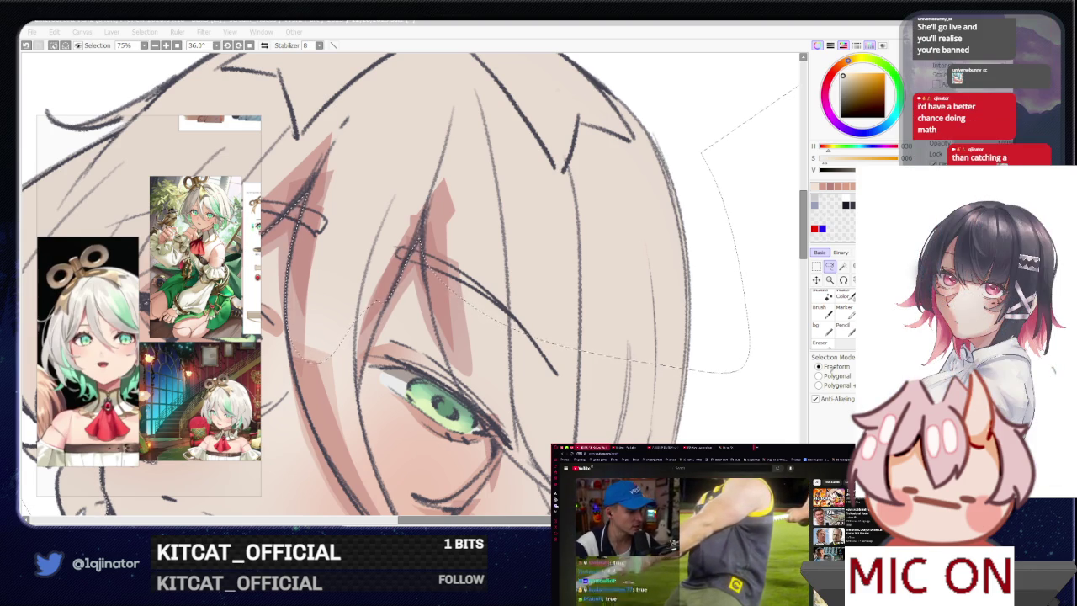
left_click_drag(635, 345, 491, 345)
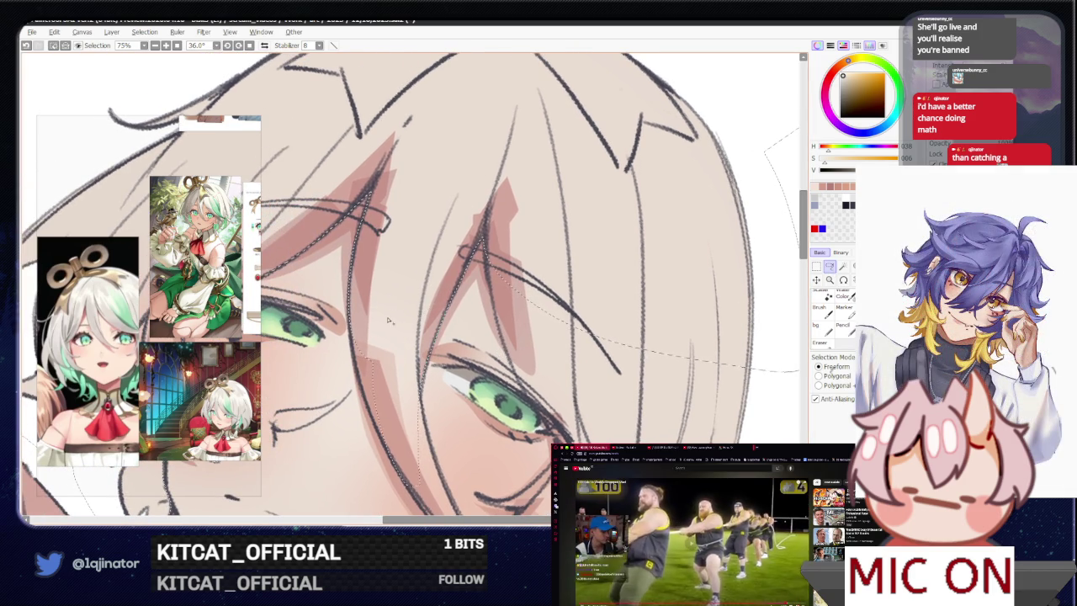
mouse_move(408, 487)
left_mouse_down()
mouse_move(359, 395)
mouse_move(352, 343)
left_mouse_up()
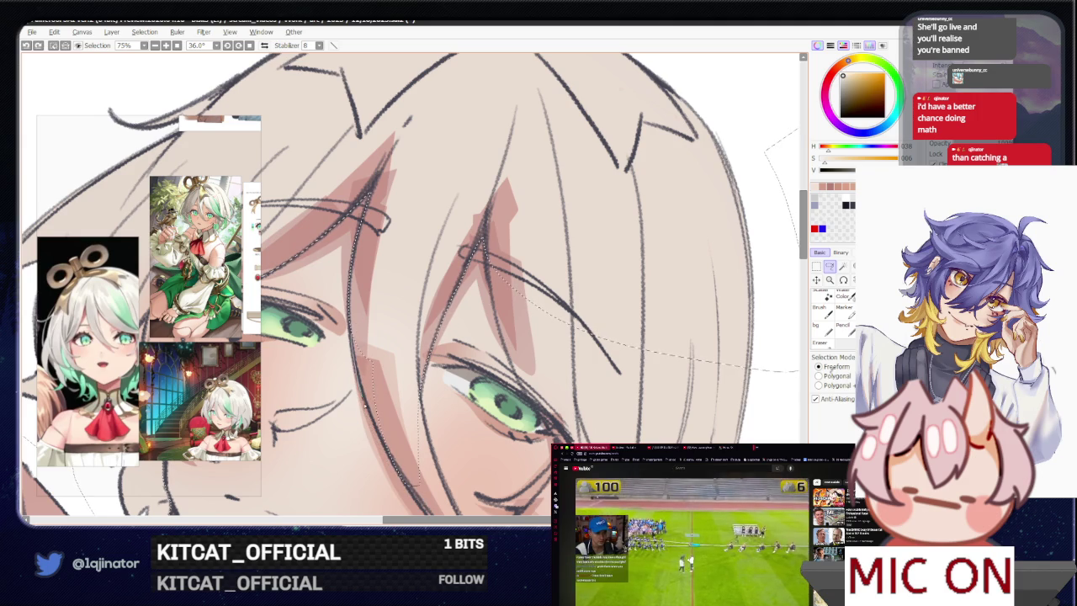
left_click_drag(351, 343, 375, 387)
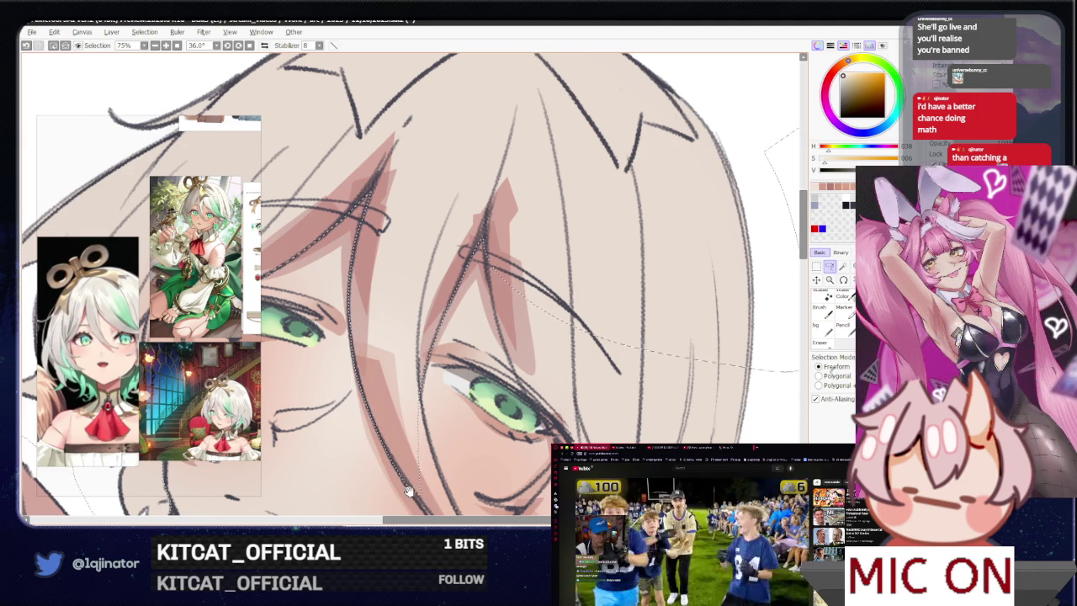
left_click_drag(390, 462, 350, 335)
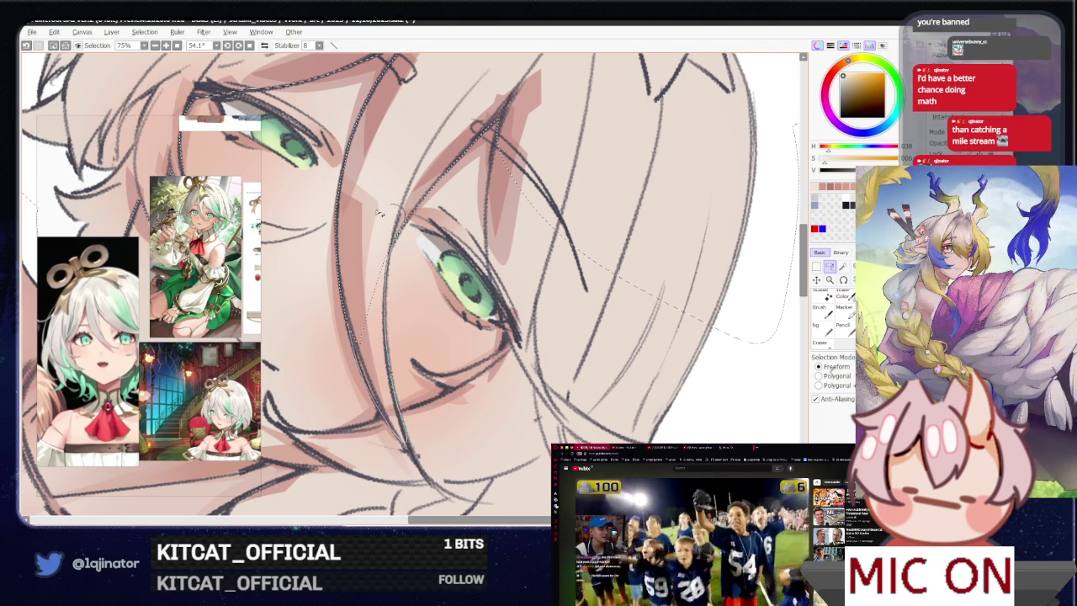
- Lasso around the boy's hair and face, then zoom out and straighten the view
left_click_drag(391, 206, 438, 158)
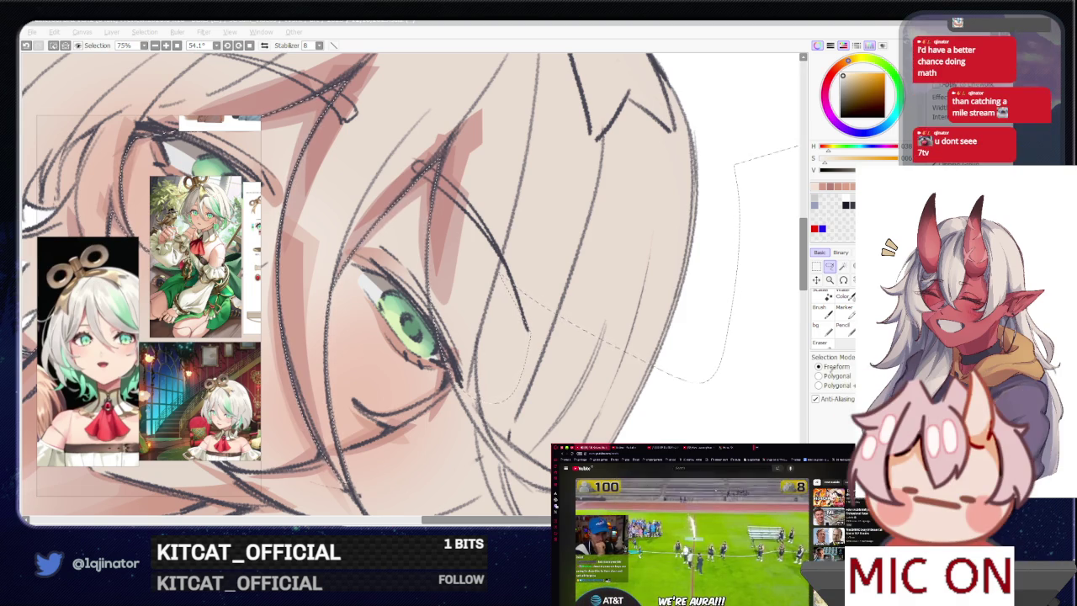
left_click(815, 292)
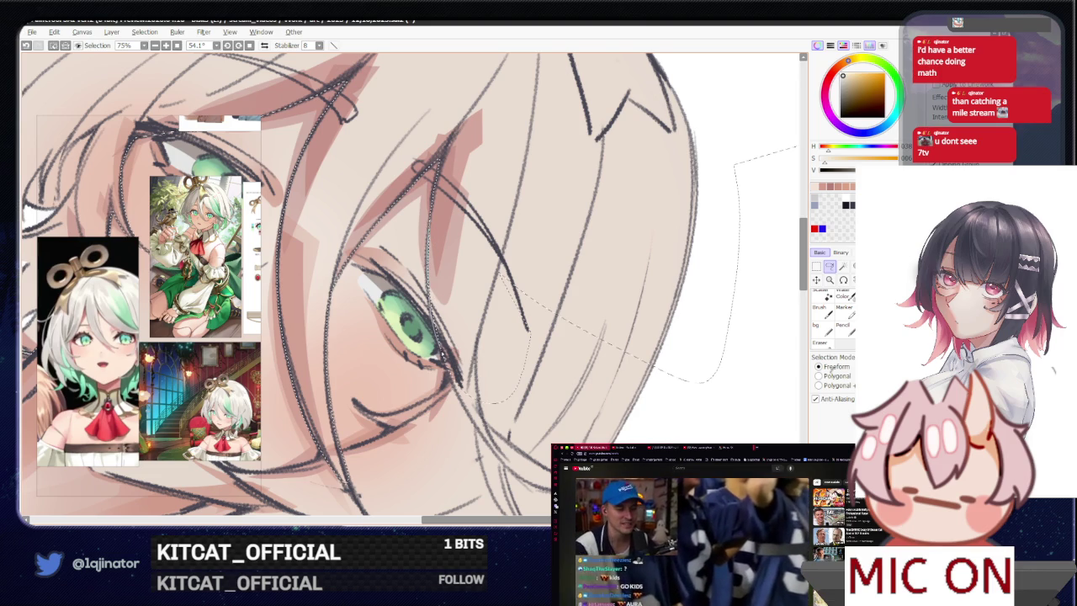
left_click_drag(505, 278, 471, 404)
left_click_drag(393, 515, 515, 313)
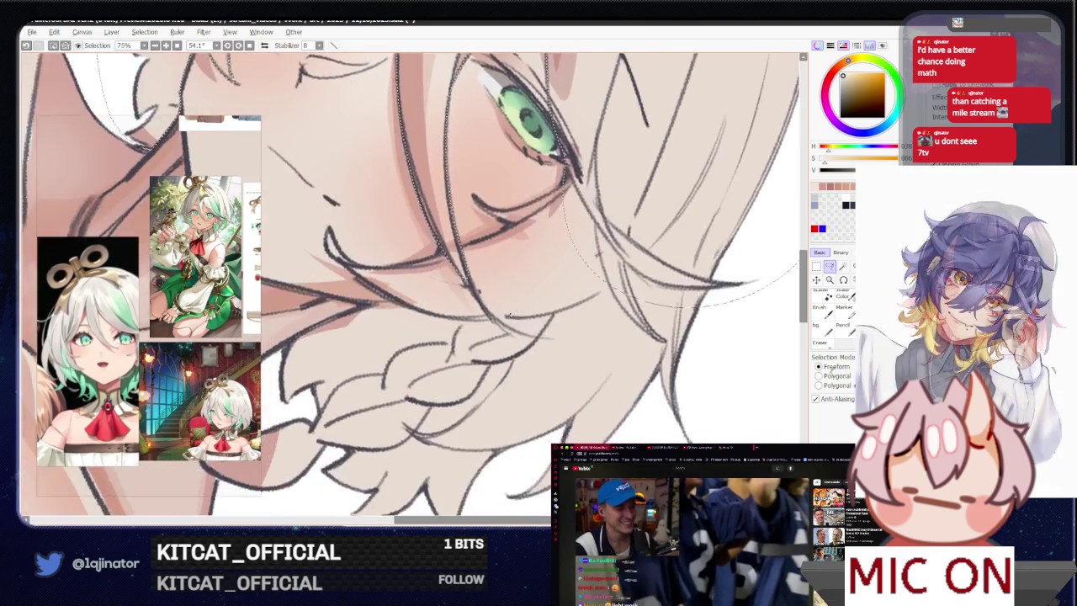
scroll(515, 312, "down", 4)
key("End")
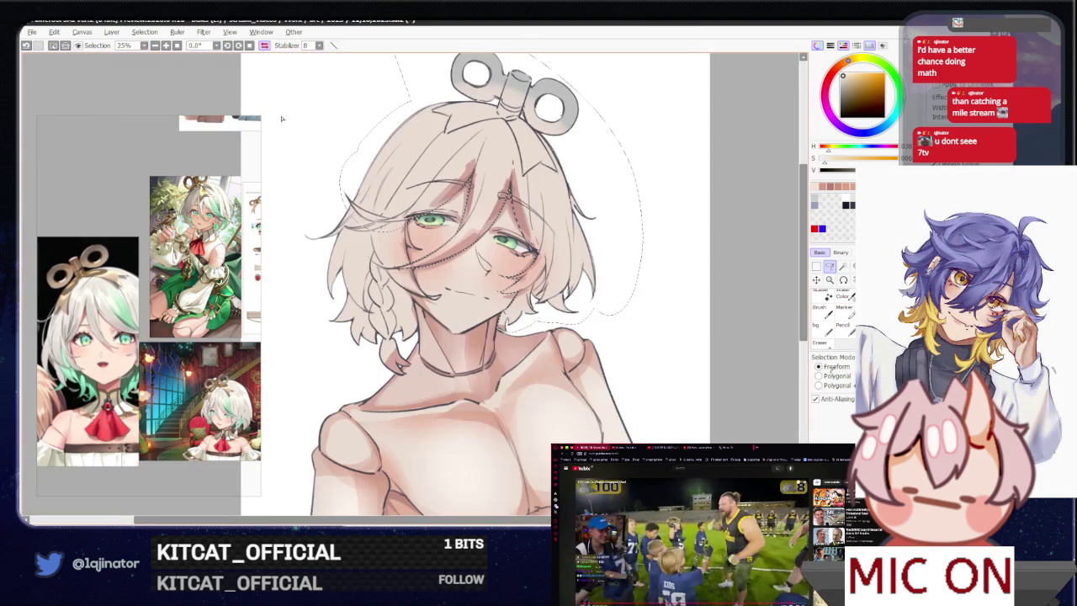
left_click_drag(519, 337, 520, 302)
left_click_drag(519, 343, 528, 354)
left_click_drag(488, 318, 495, 334)
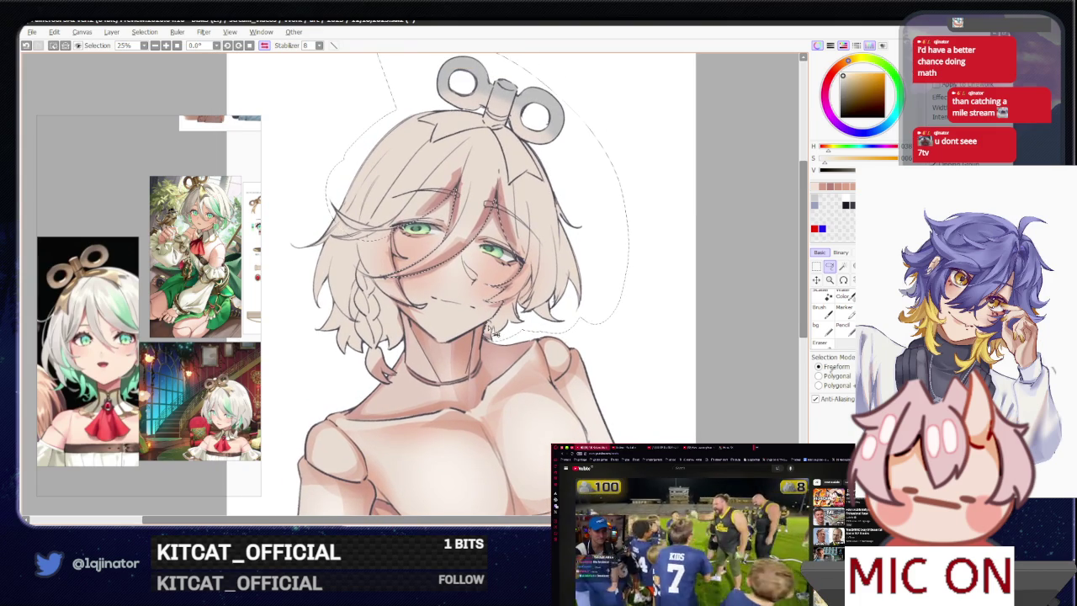
scroll(491, 333, "up", 1)
scroll(491, 333, "up", 1)
scroll(488, 312, "up", 2)
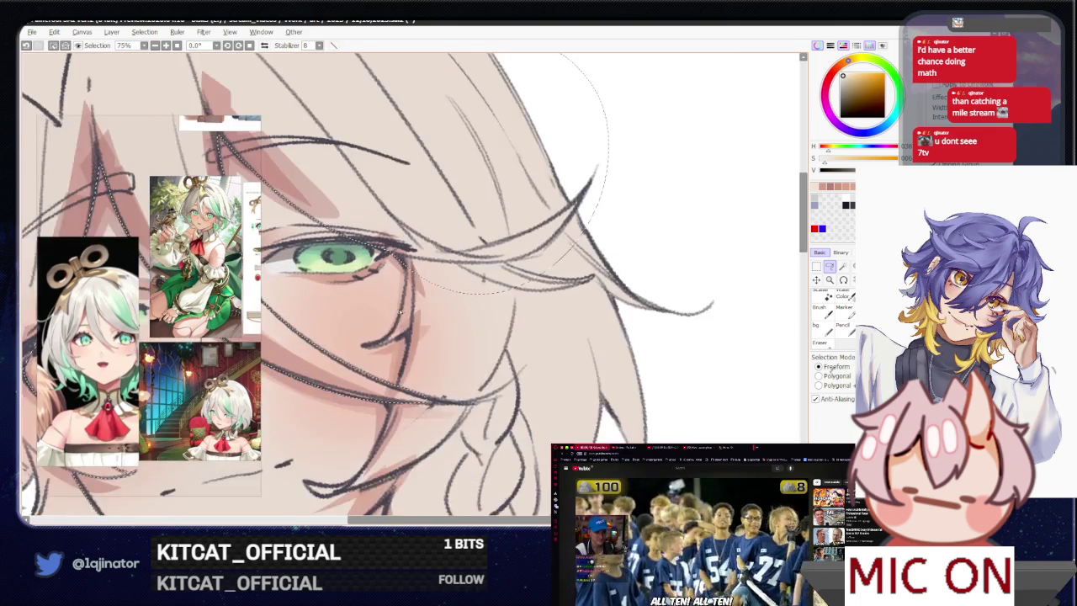
scroll(402, 311, "up", 2)
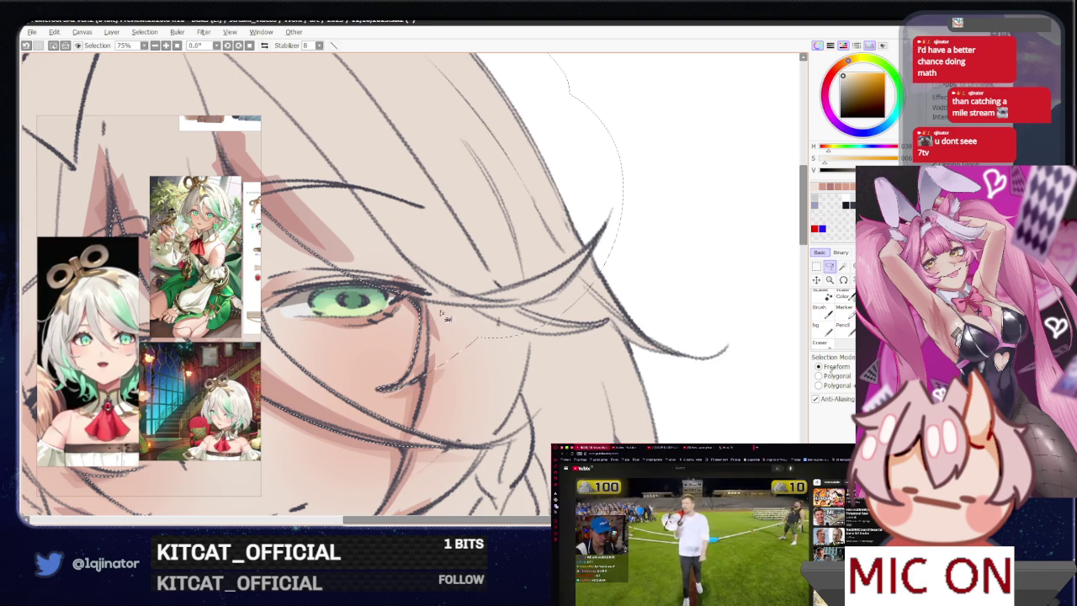
scroll(445, 360, "down", 1)
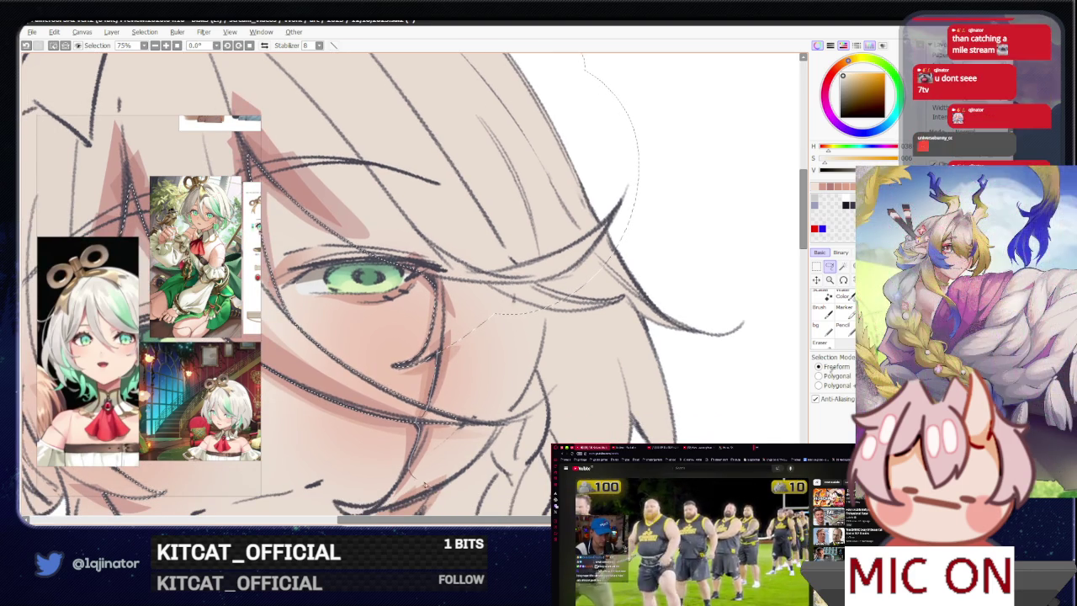
key("ctrl+minus")
key("ctrl+minus")
key("ctrl+minus")
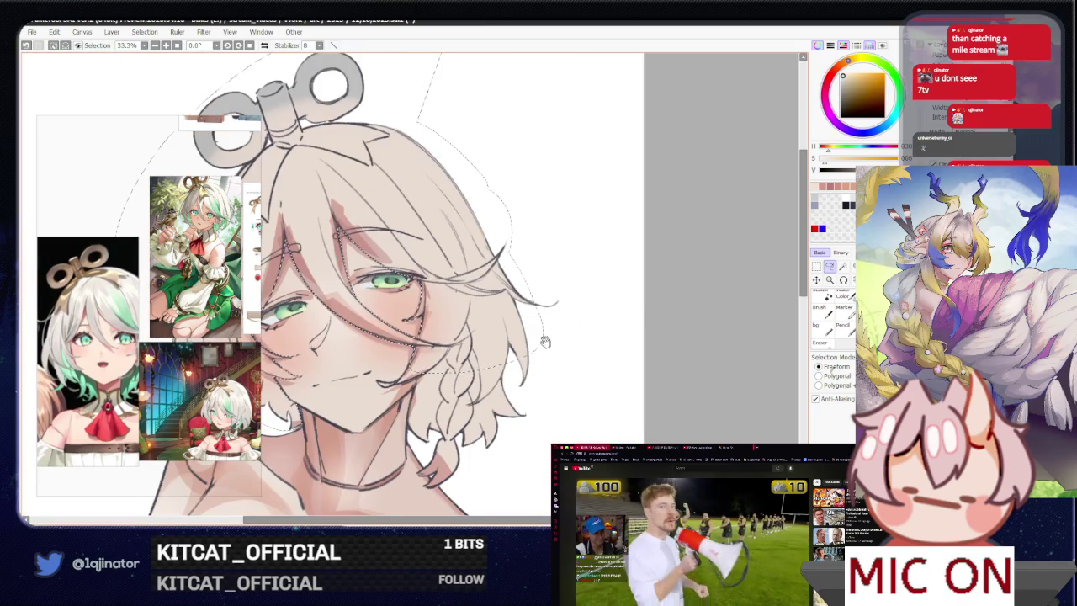
scroll(556, 338, "down", 2)
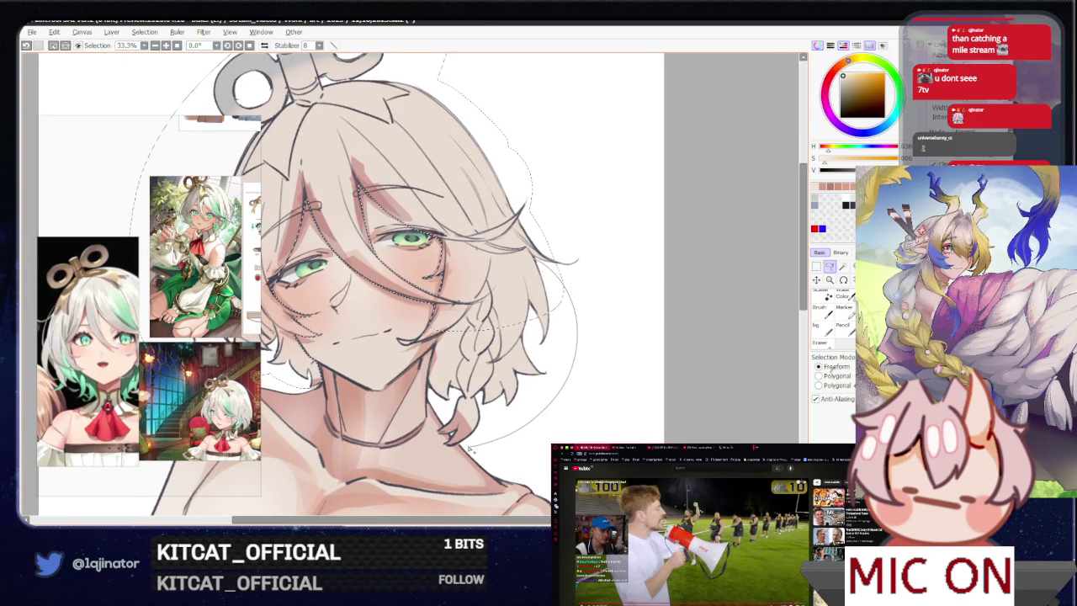
- Redraw the lasso at 75% zoom to take in the lower hair down to the chin
left_click_drag(446, 353, 482, 324)
key("ctrl+plus")
key("ctrl+plus")
key("ctrl+plus")
scroll(471, 337, "down", 1)
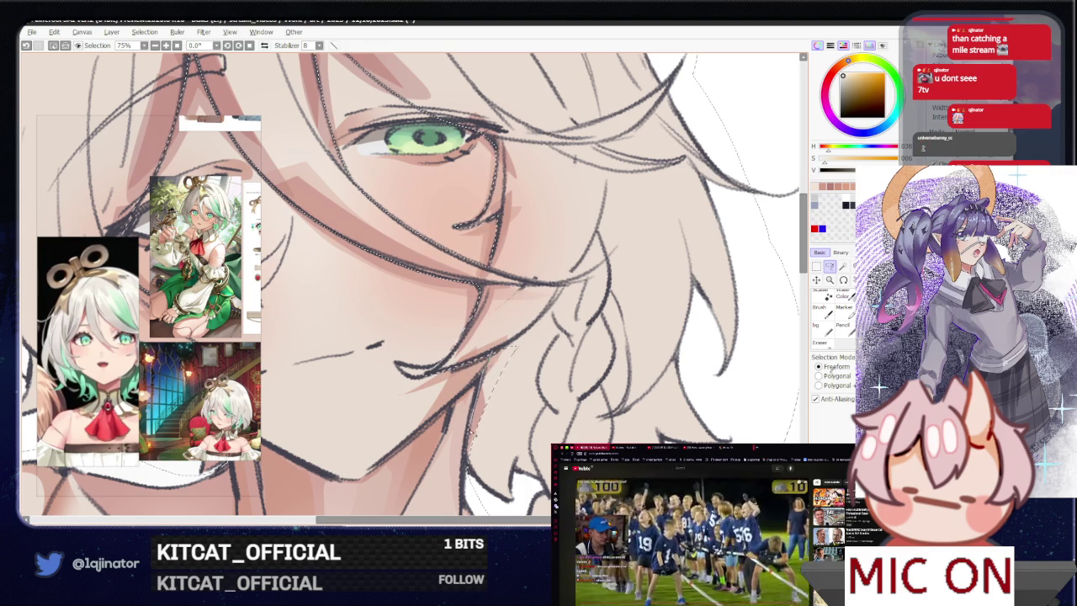
mouse_move(505, 496)
left_mouse_down()
mouse_move(520, 321)
mouse_move(503, 341)
left_mouse_up()
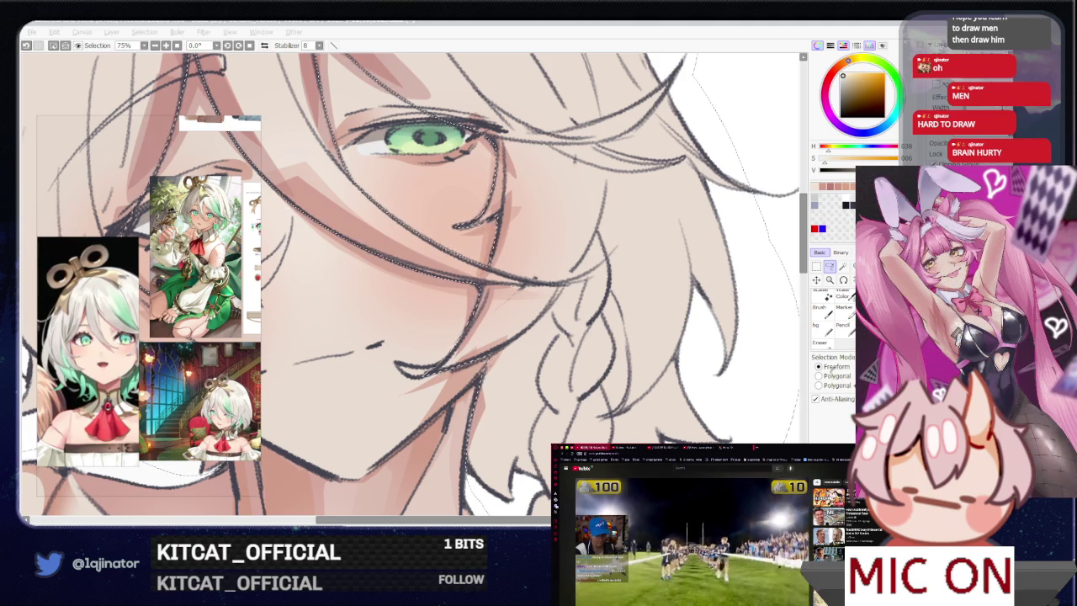
left_click(461, 343)
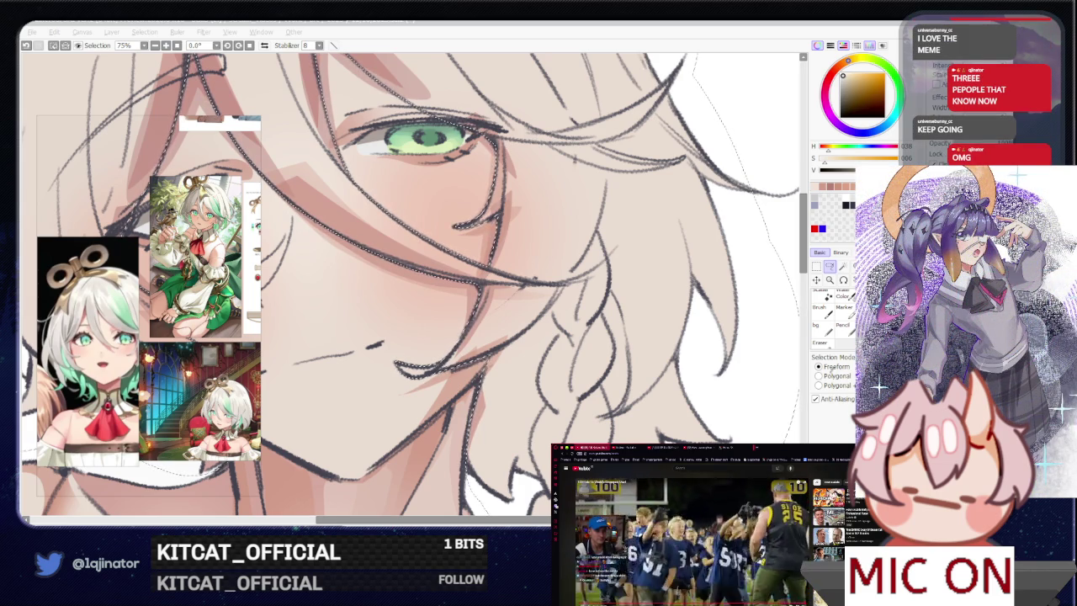
- Rotate the canvas to 12.4° to view the chin and braid
left_click(829, 284)
left_click_drag(733, 339, 482, 431)
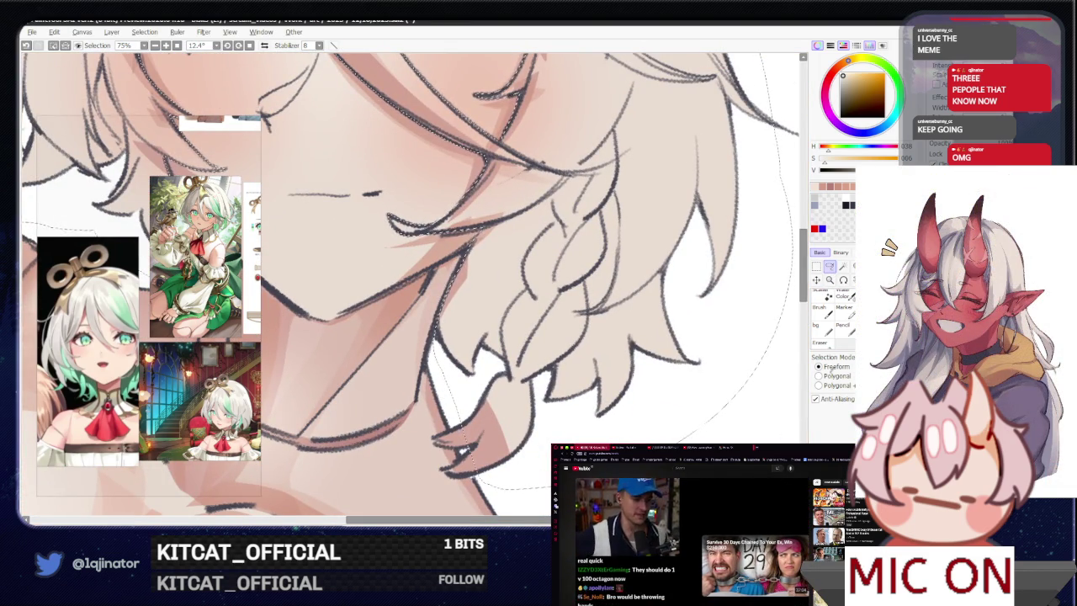
left_click(627, 539)
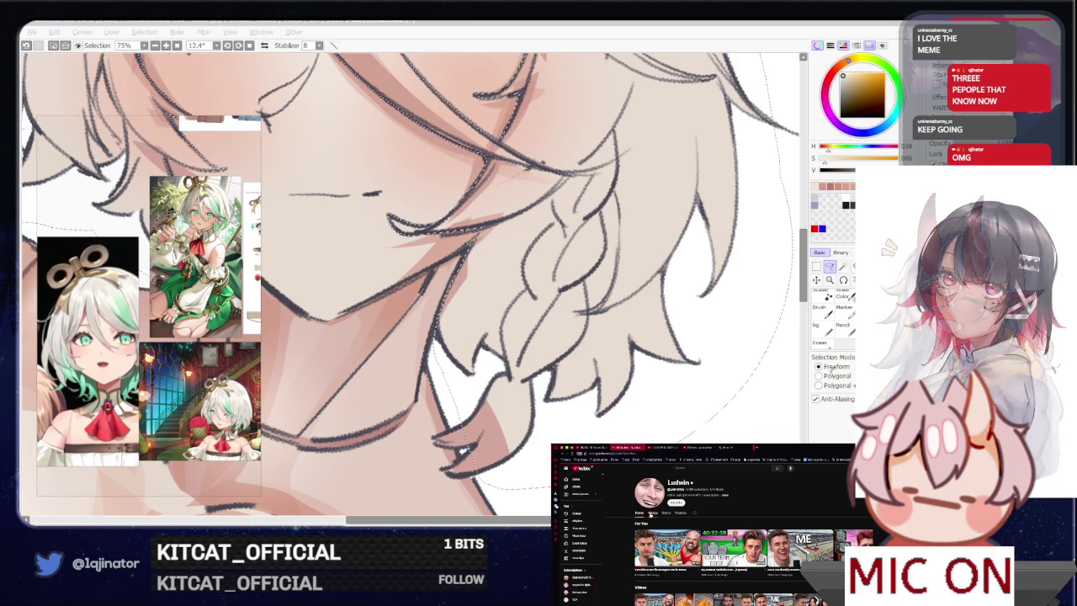
left_click(653, 513)
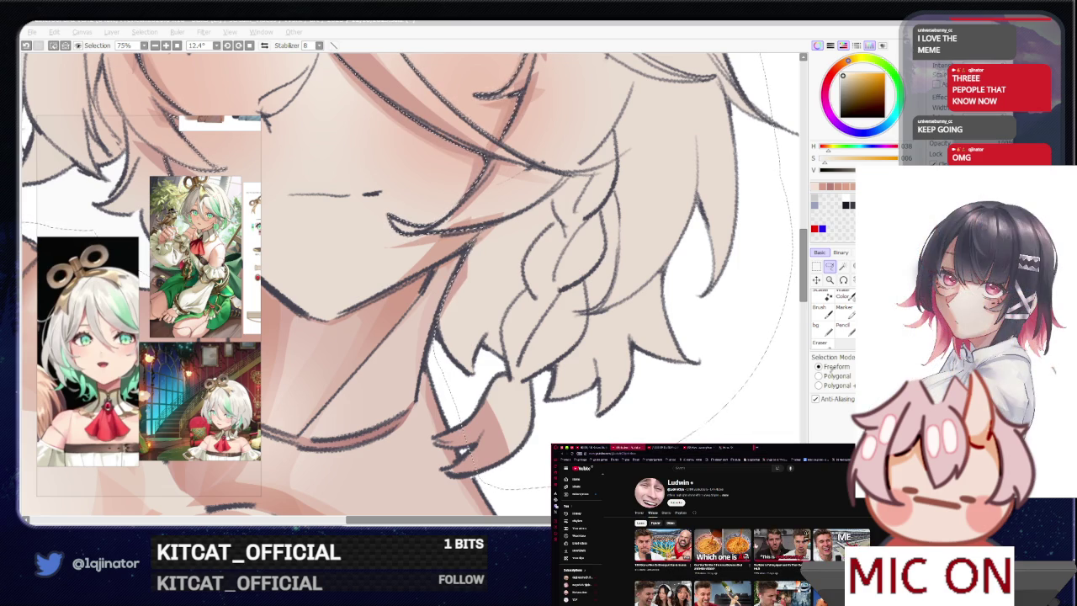
left_click(722, 545)
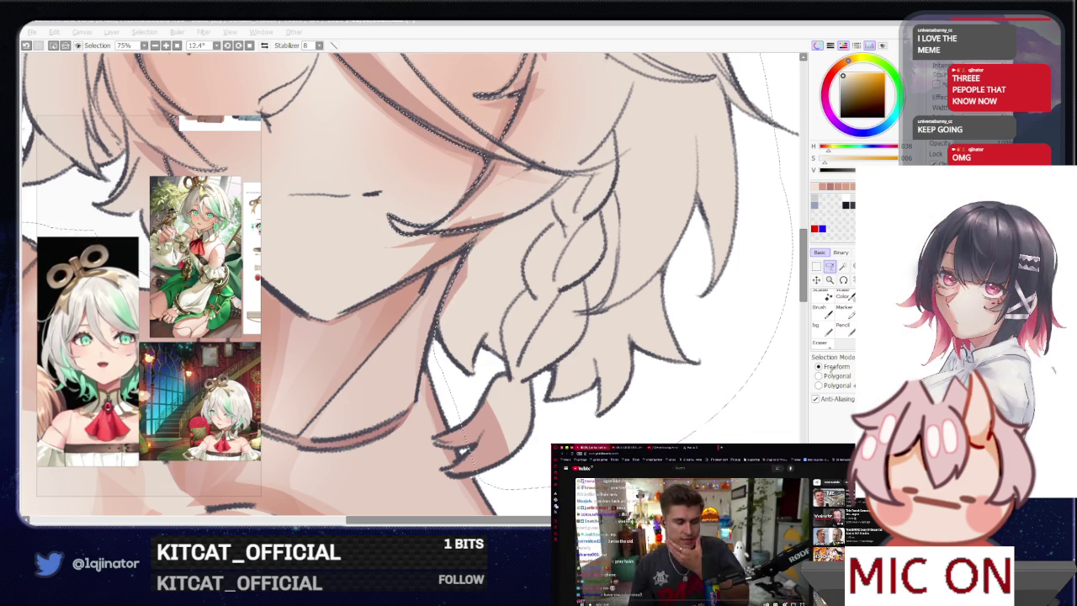
left_click(673, 516)
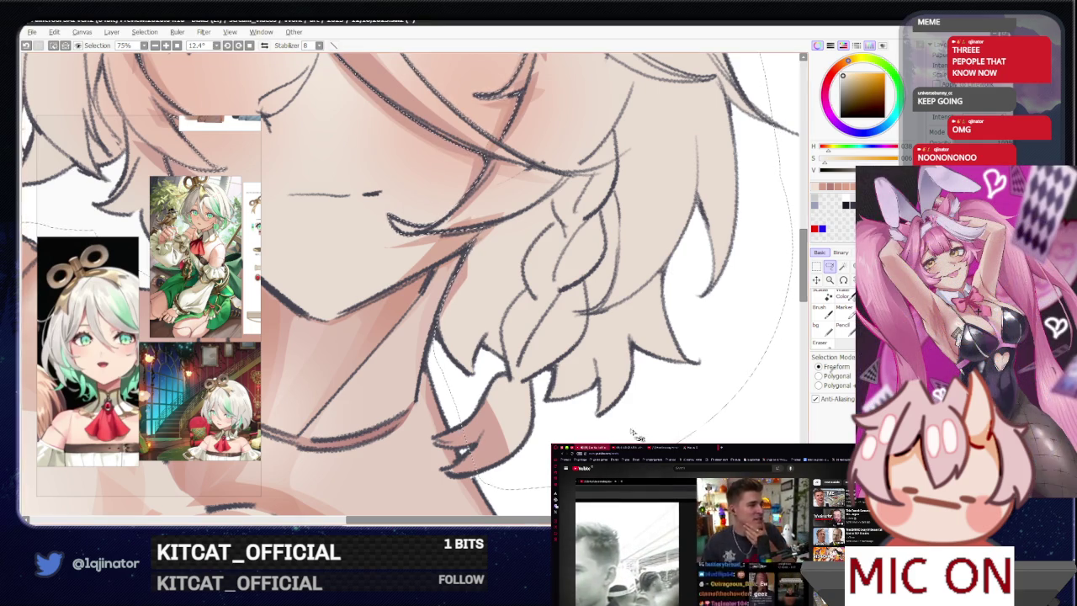
left_click_drag(464, 423, 503, 376)
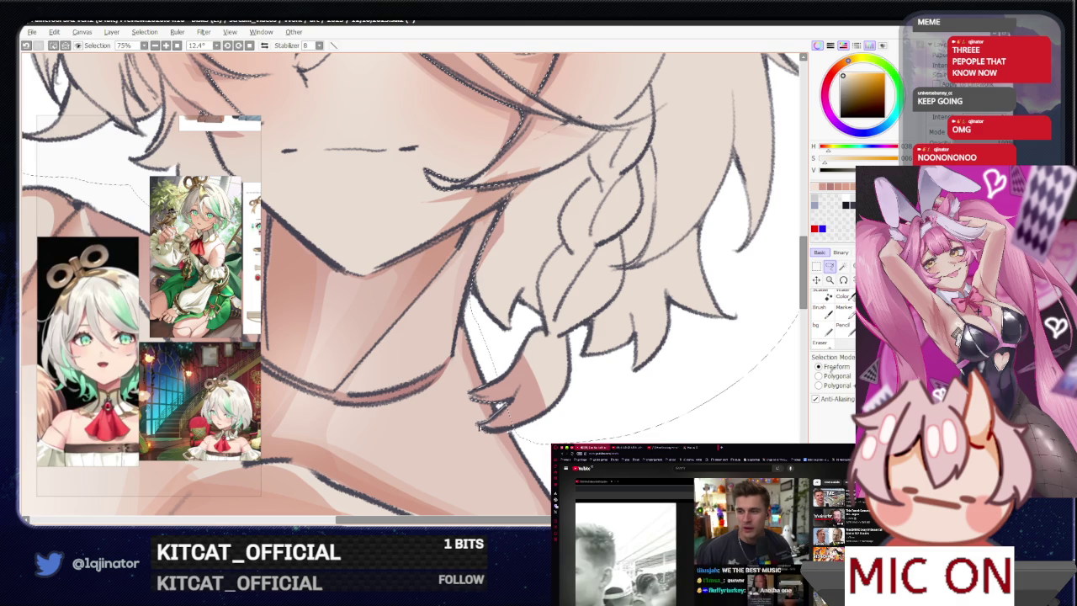
scroll(572, 386, "down", 3)
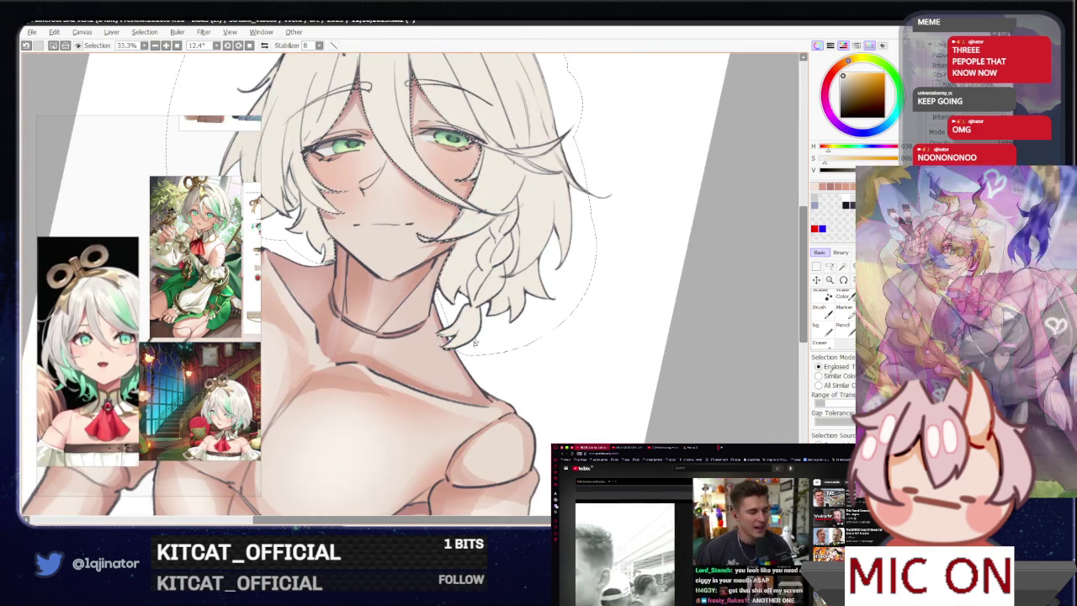
- Deselect with Ctrl+D, return to the Lasso tool, and reset canvas rotation to 0°
key("w")
key("ctrl+d")
key("a")
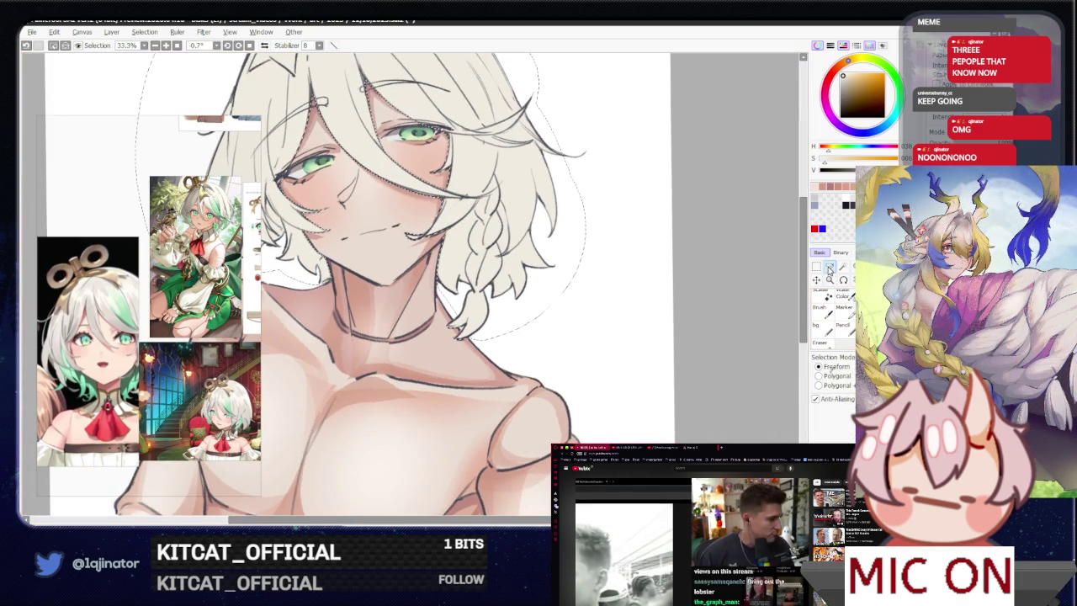
scroll(617, 274, "down", 1)
left_click(249, 45)
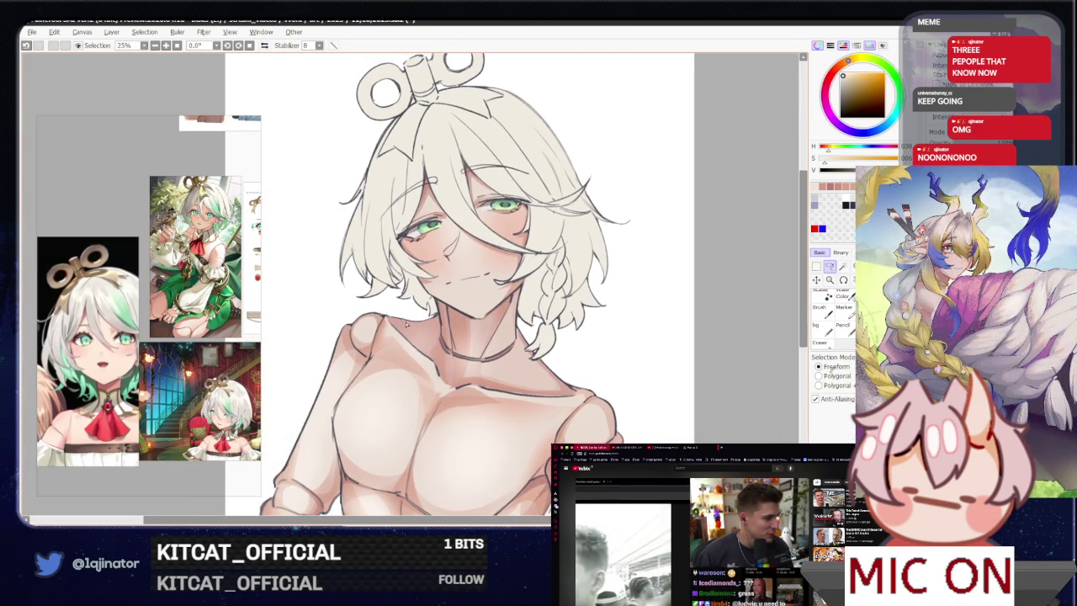
key("alt+Tab")
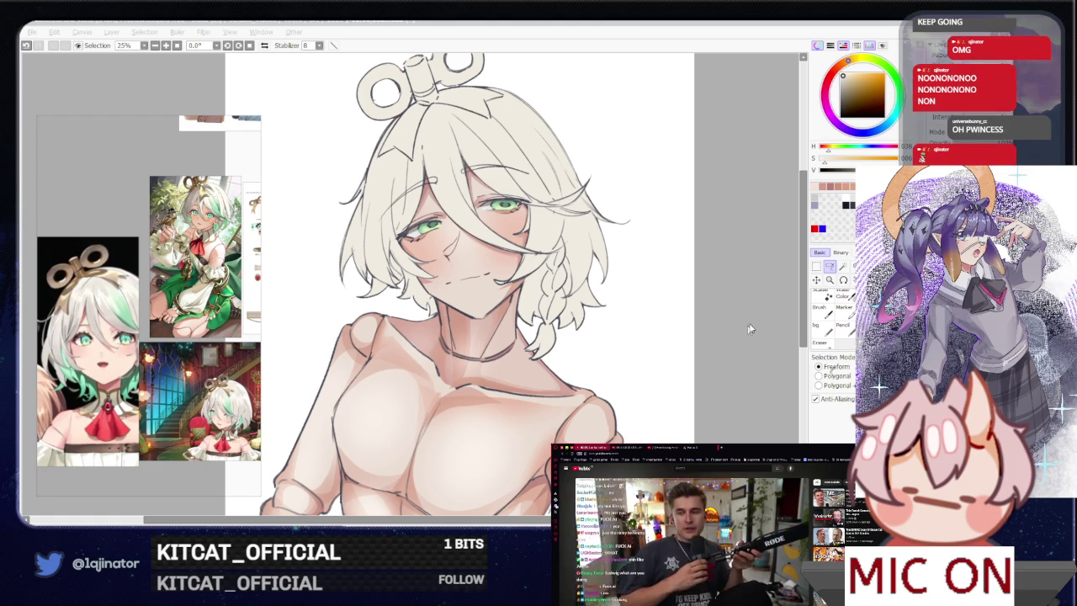
left_click(831, 268)
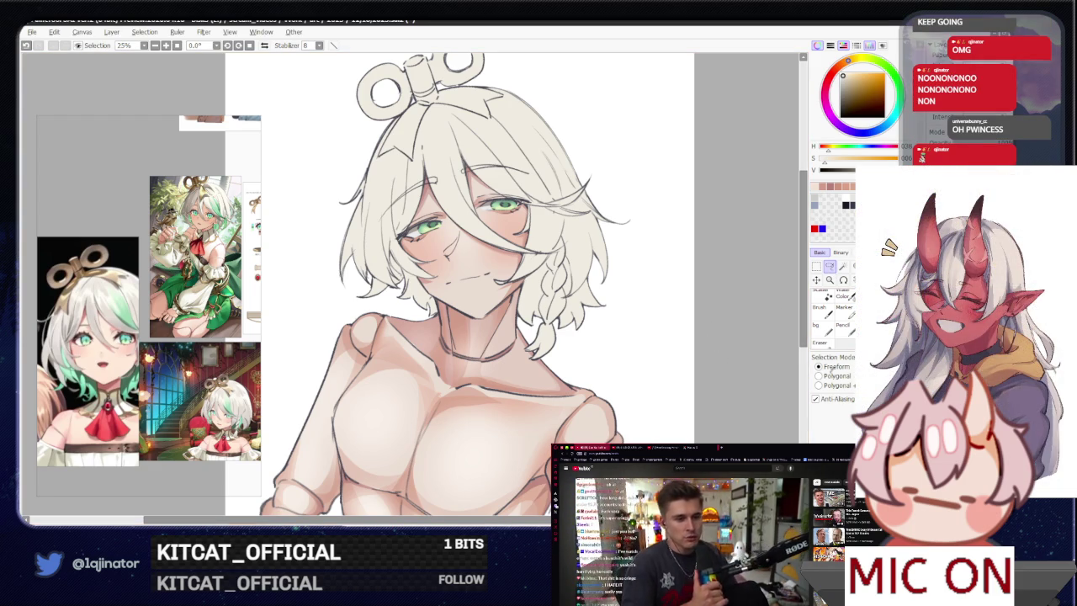
scroll(724, 412, "up", 2)
scroll(715, 421, "up", 2)
scroll(715, 420, "up", 1)
scroll(603, 352, "up", 2)
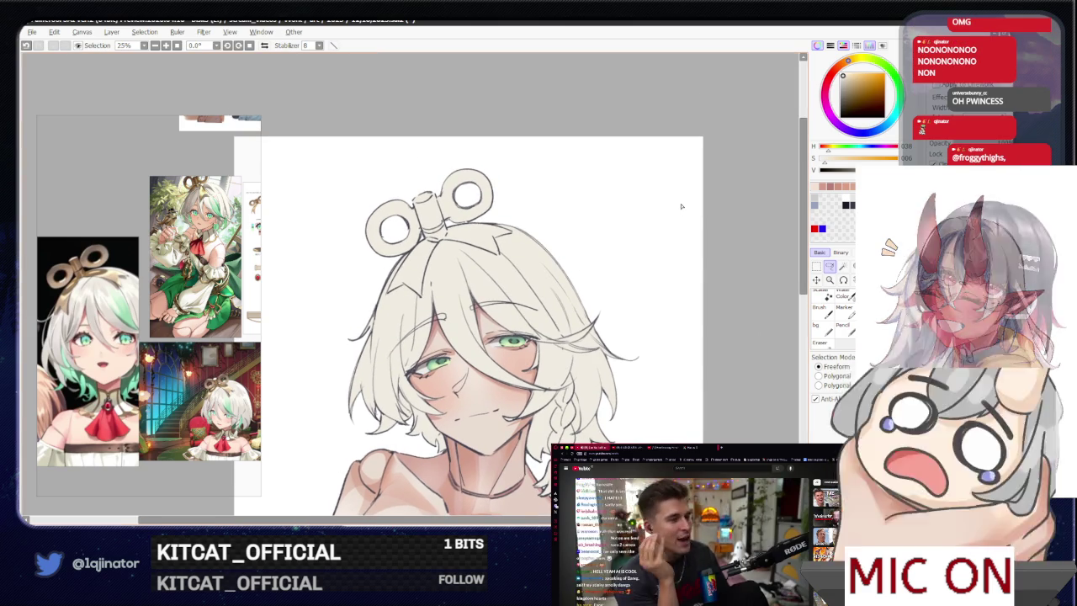
key("alt+Tab")
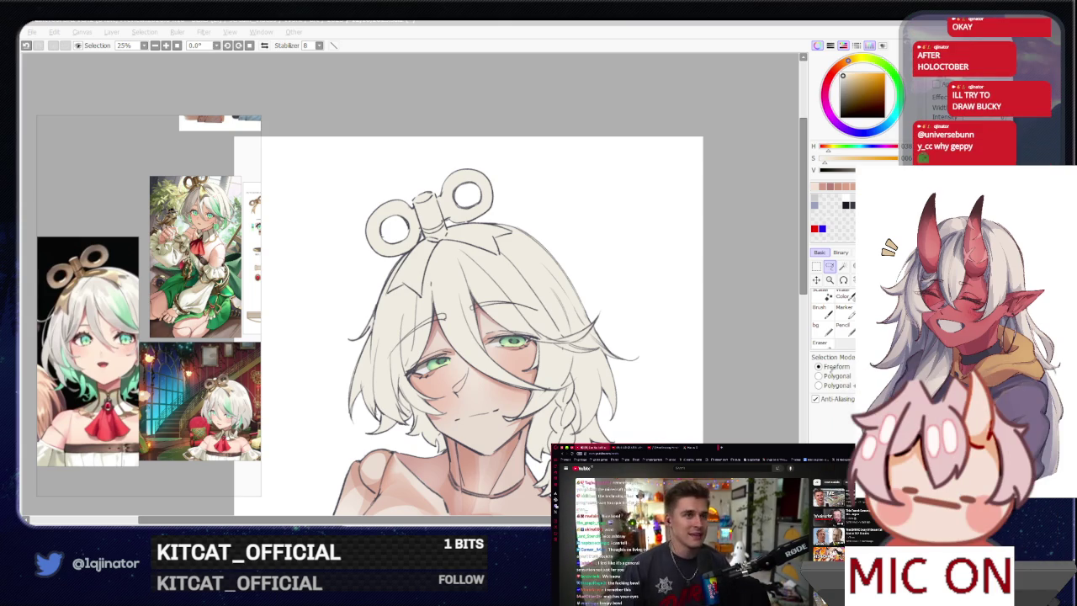
left_click(830, 269)
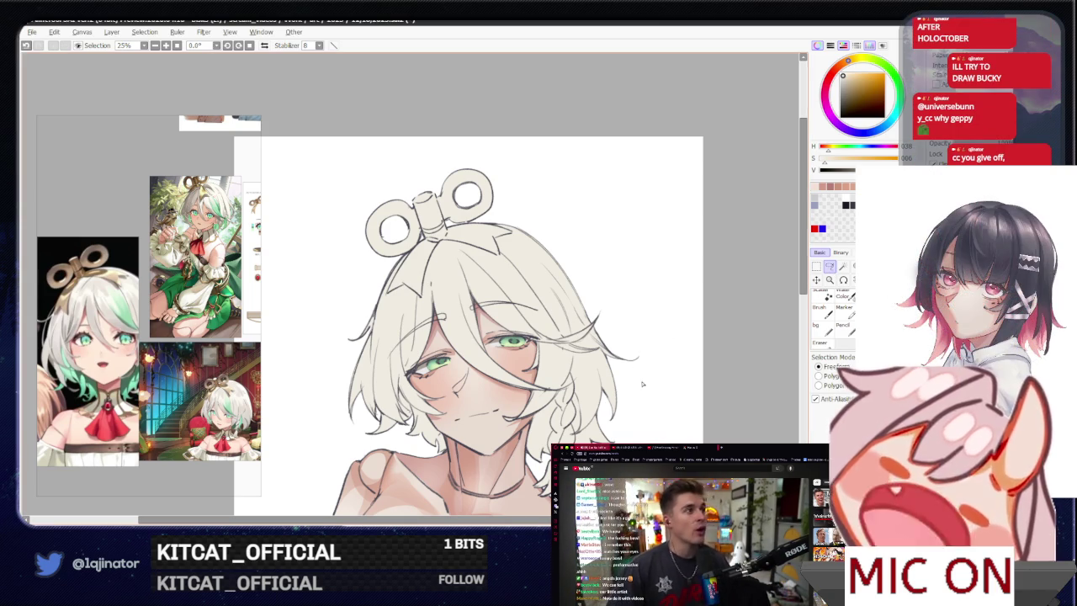
left_click_drag(572, 411, 527, 408)
left_click_drag(414, 421, 427, 377)
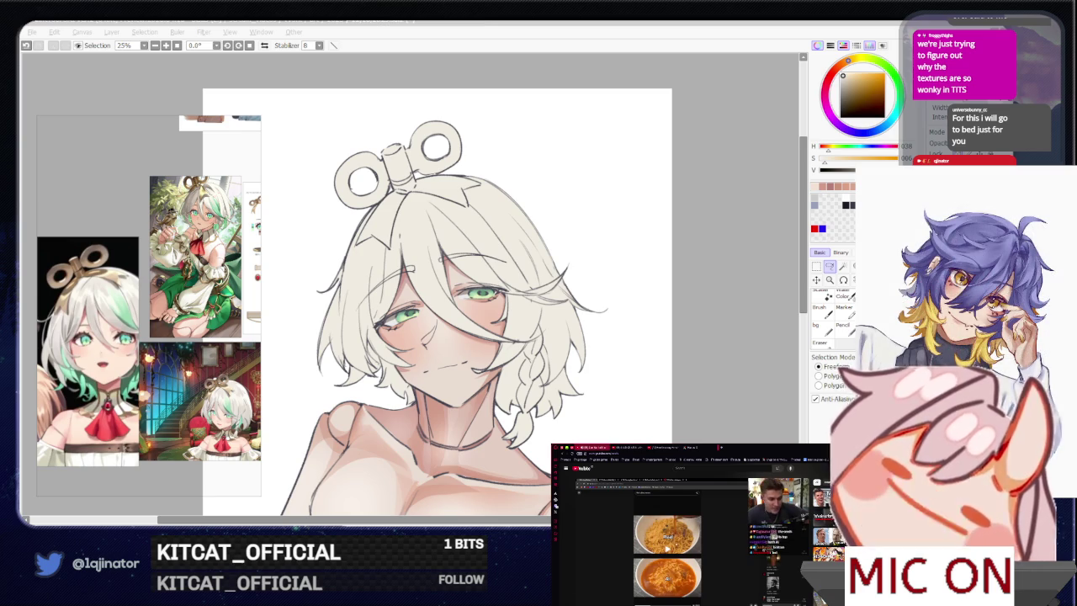
left_click(716, 383)
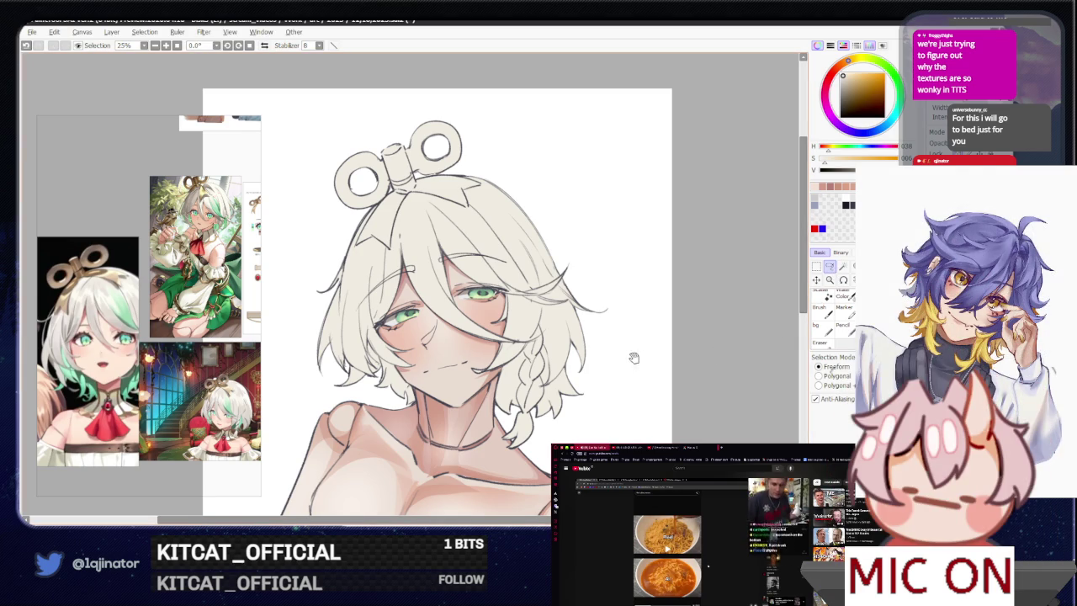
left_click_drag(639, 357, 608, 347)
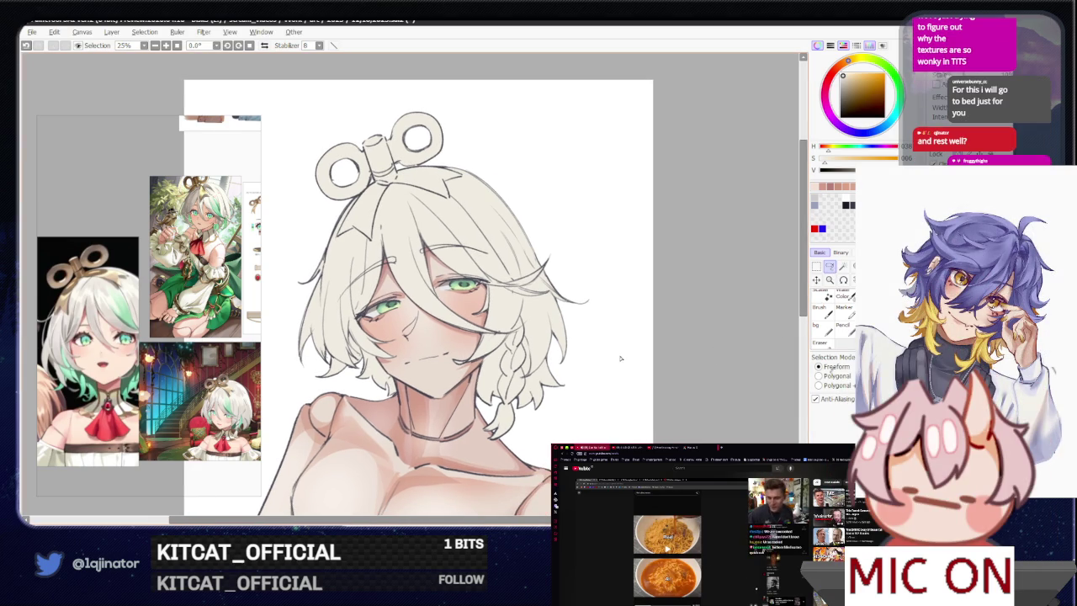
scroll(620, 358, "up", 1)
key("n")
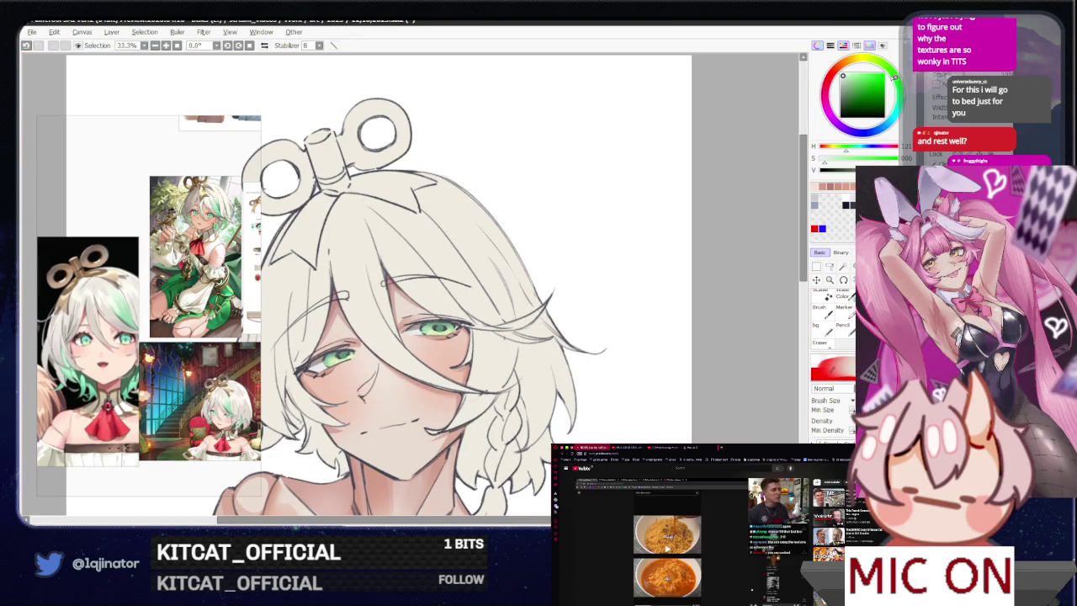
- Test two green shades on the hair and undo both trial strokes
left_click_drag(844, 75, 849, 78)
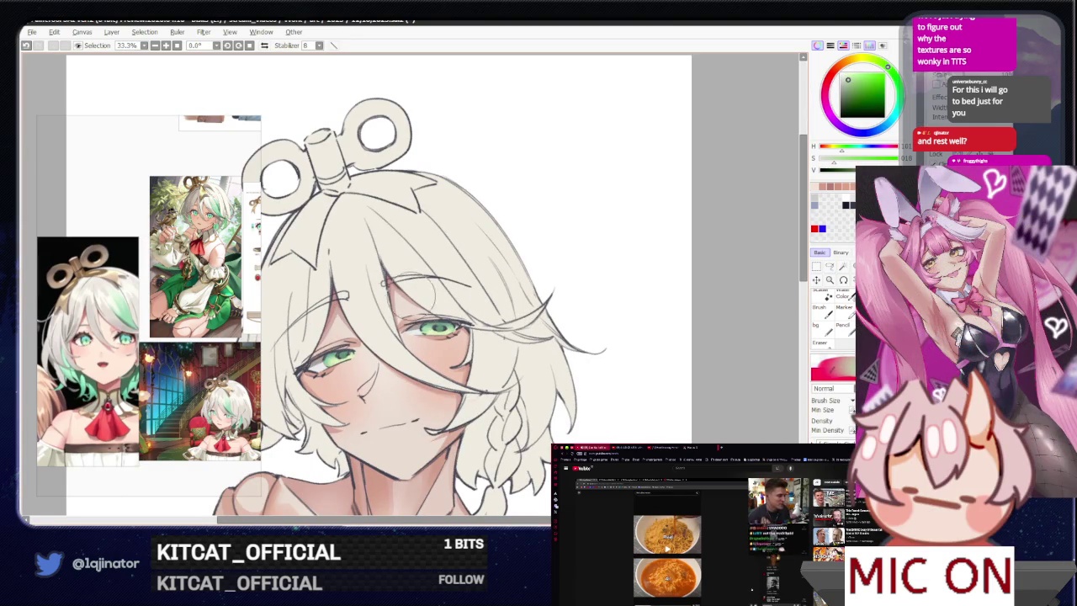
left_click_drag(496, 235, 454, 337)
key("ctrl+z")
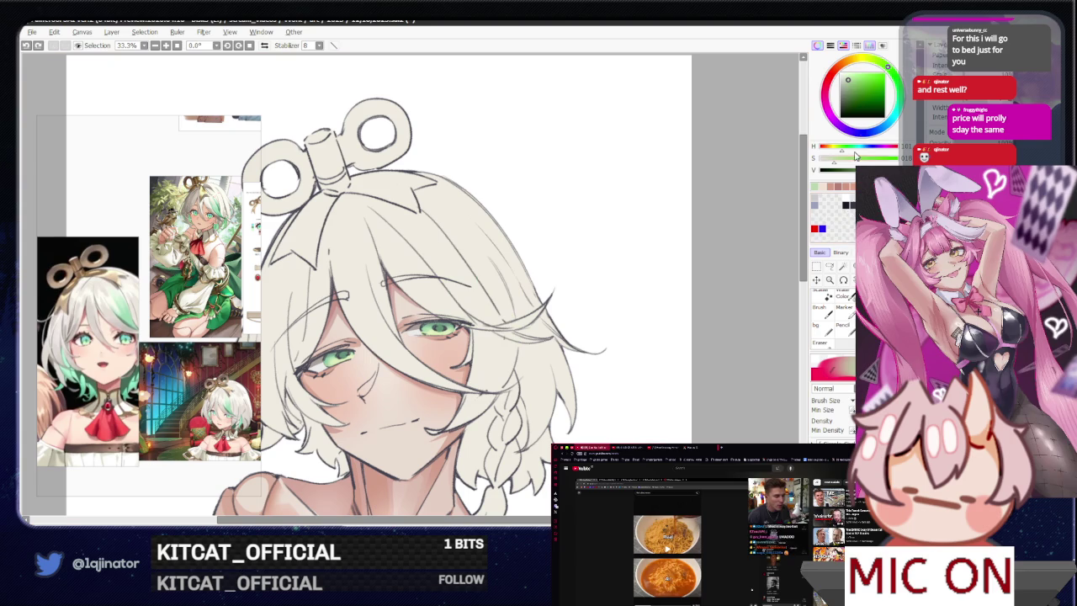
left_click(850, 82)
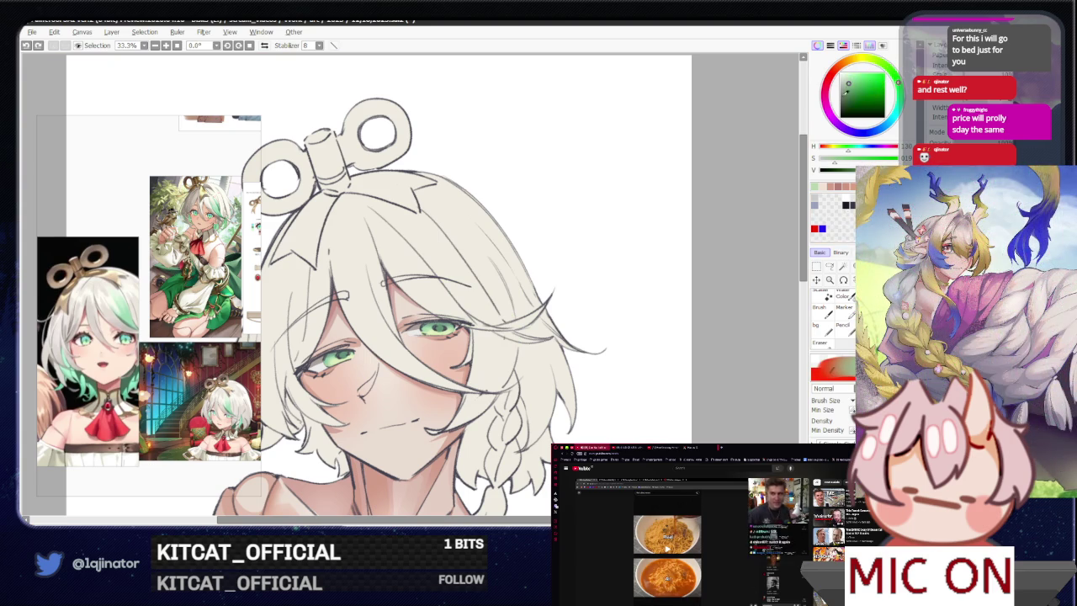
left_click_drag(505, 248, 459, 341)
key("ctrl+z")
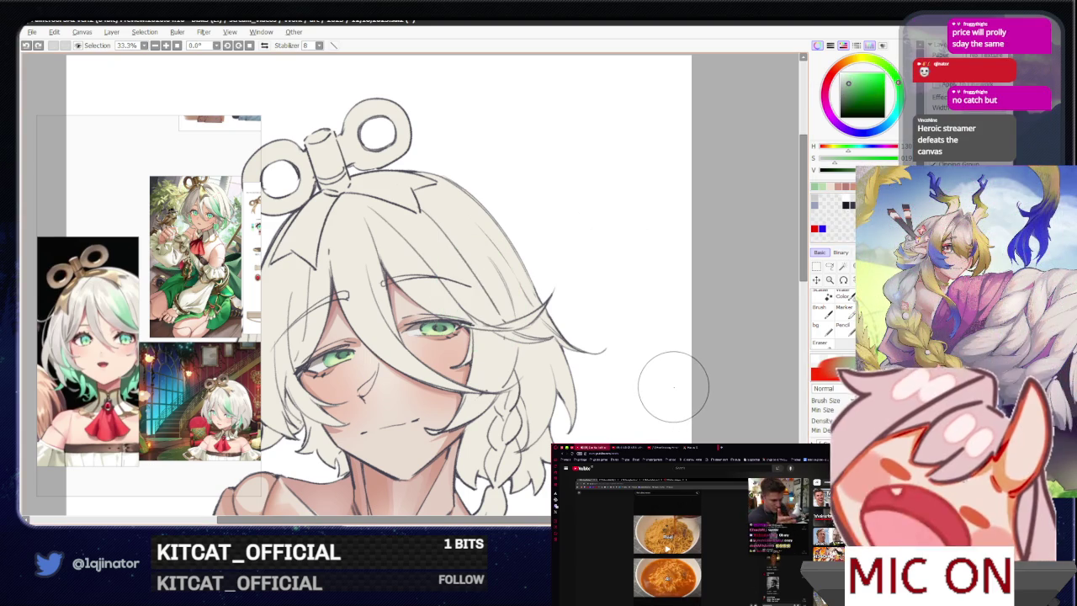
- Select the Lasso tool and mirror the canvas view with H, then flip it back
left_click(829, 269)
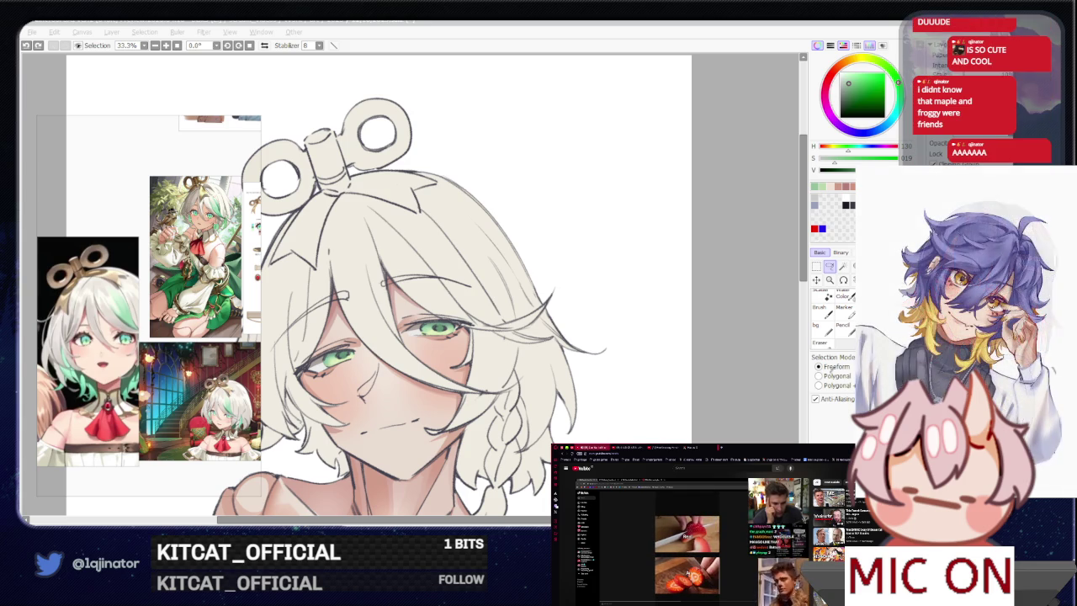
left_click(732, 382)
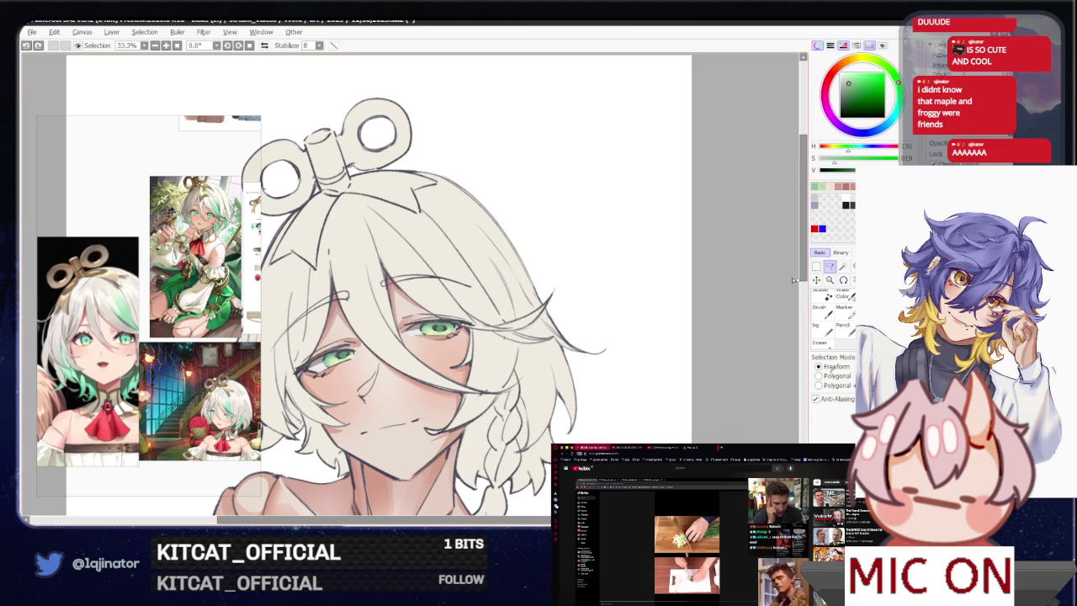
key("h")
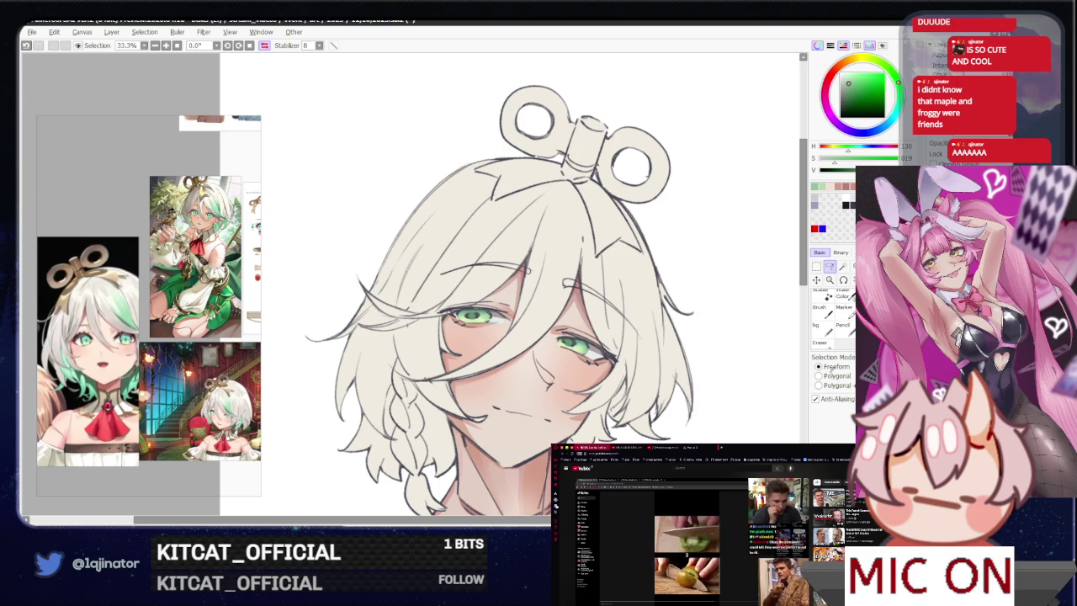
key("h")
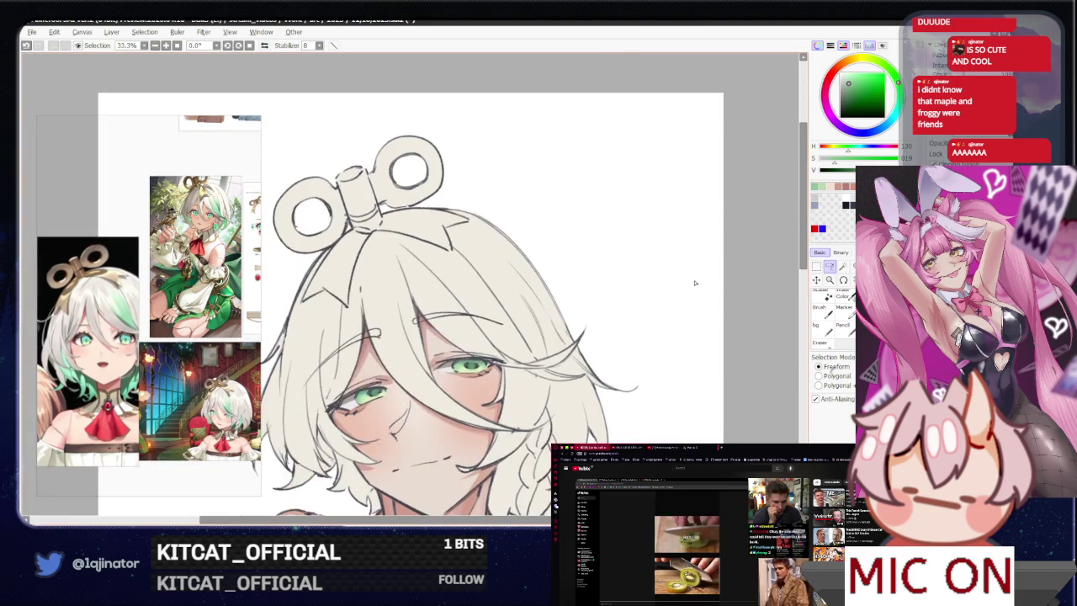
scroll(657, 277, "up", 1)
- Lasso the hair strand falling across the boy's right eye
left_click_drag(656, 277, 390, 328)
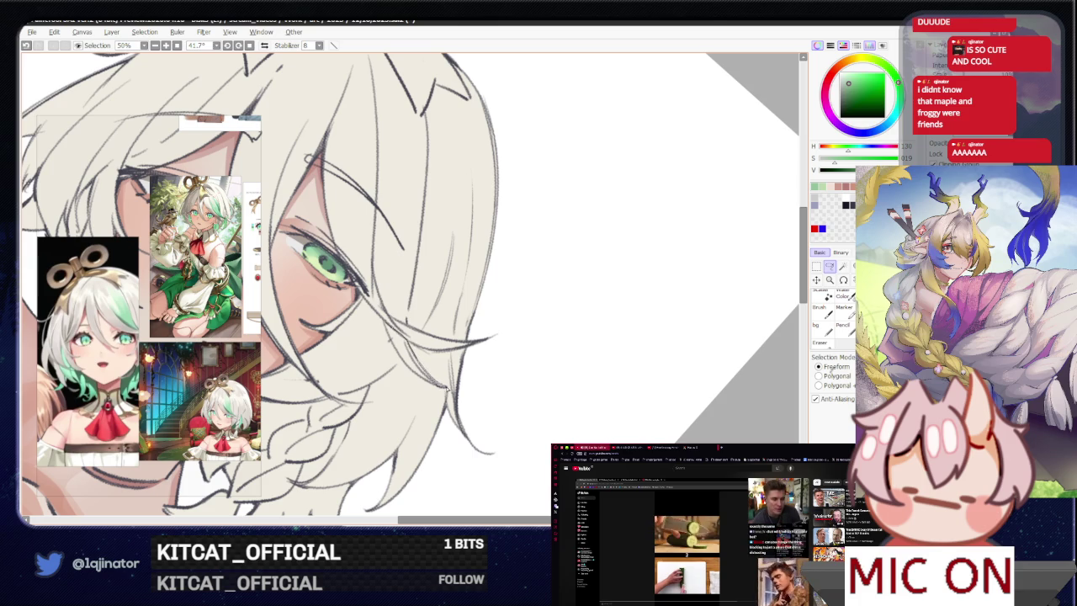
left_click_drag(389, 339, 385, 324)
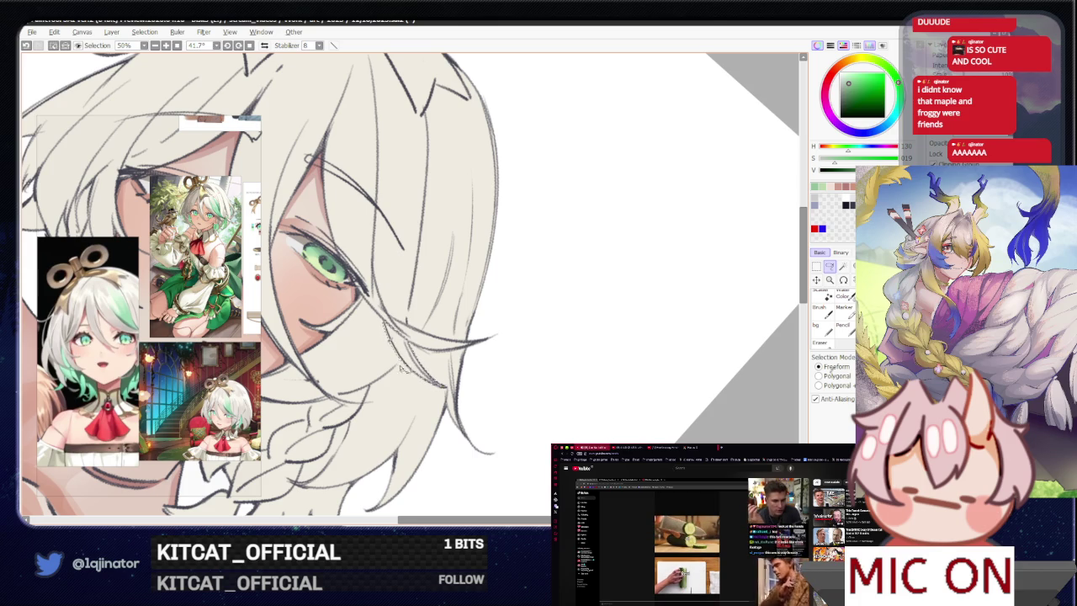
scroll(391, 345, "up", 2)
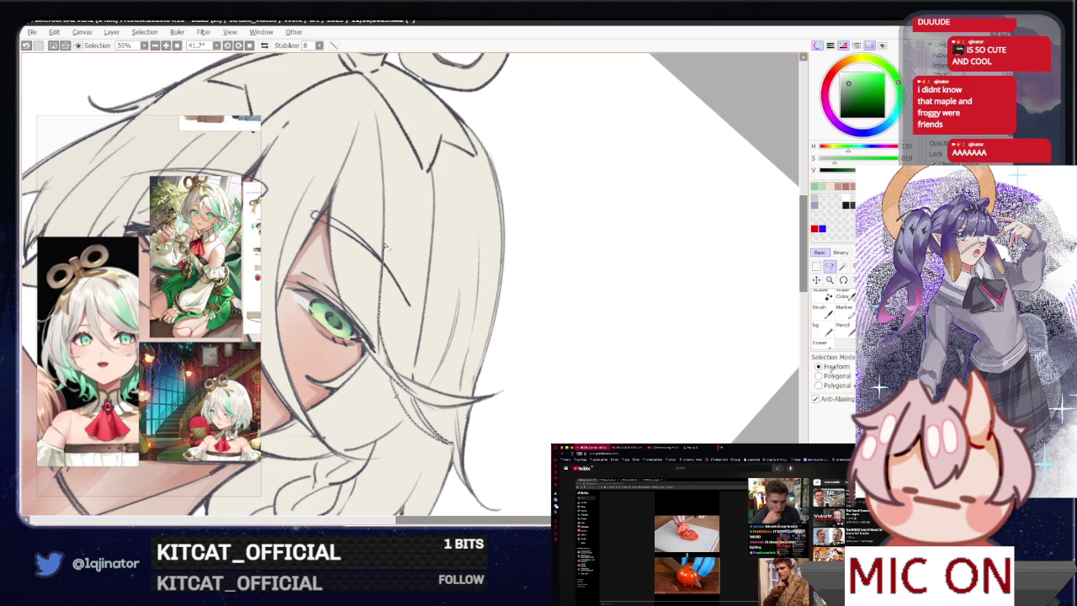
mouse_move(386, 217)
left_mouse_down()
mouse_move(430, 185)
mouse_move(435, 224)
left_mouse_up()
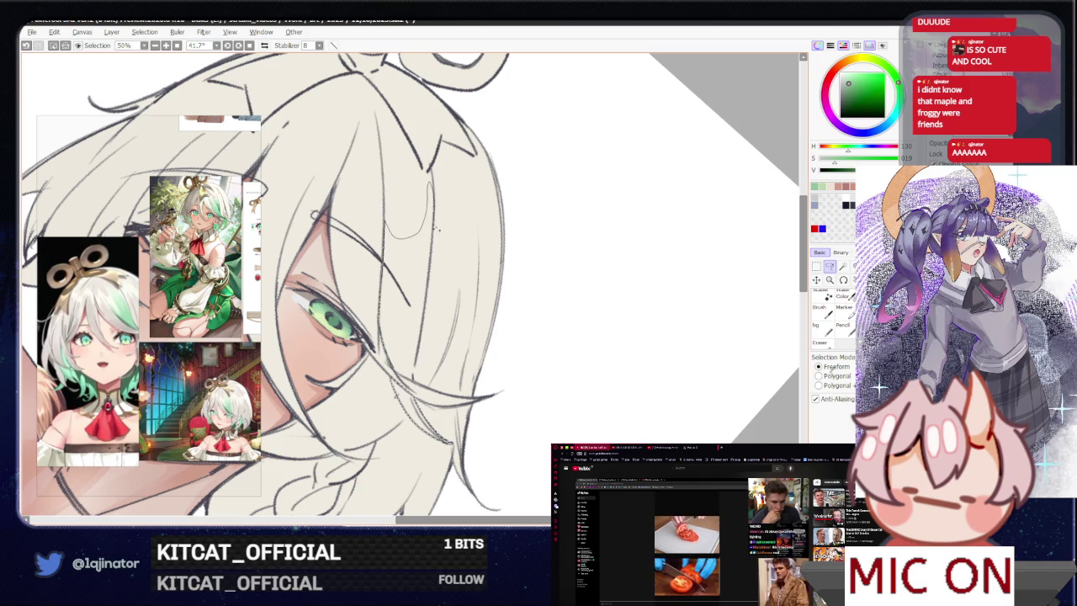
left_click_drag(423, 324, 406, 380)
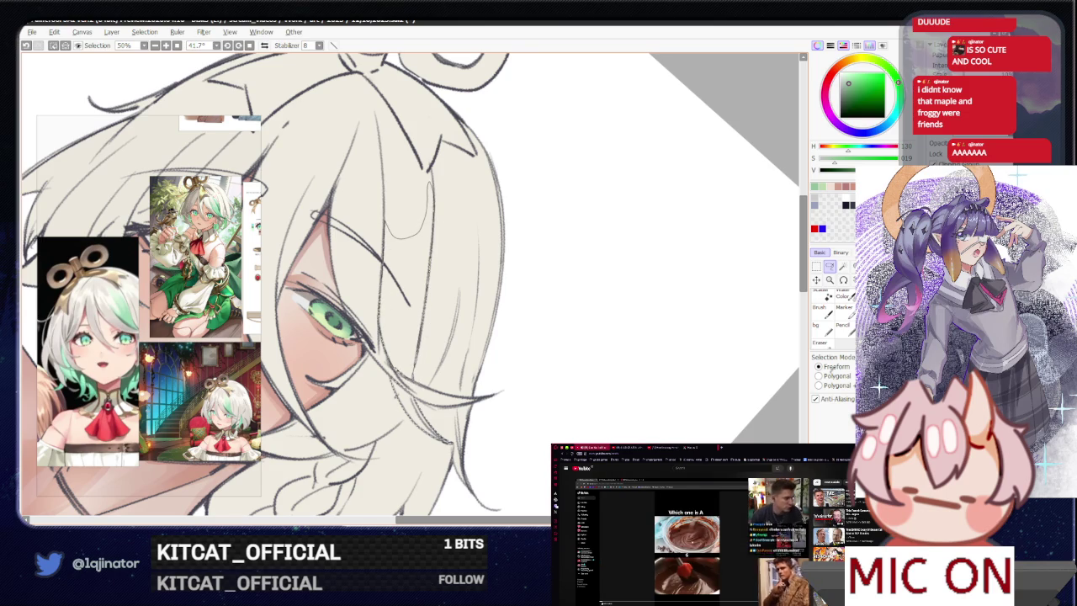
- Airbrush green into the selected strand, then clear the selection
key("b")
left_click_drag(454, 429, 410, 387)
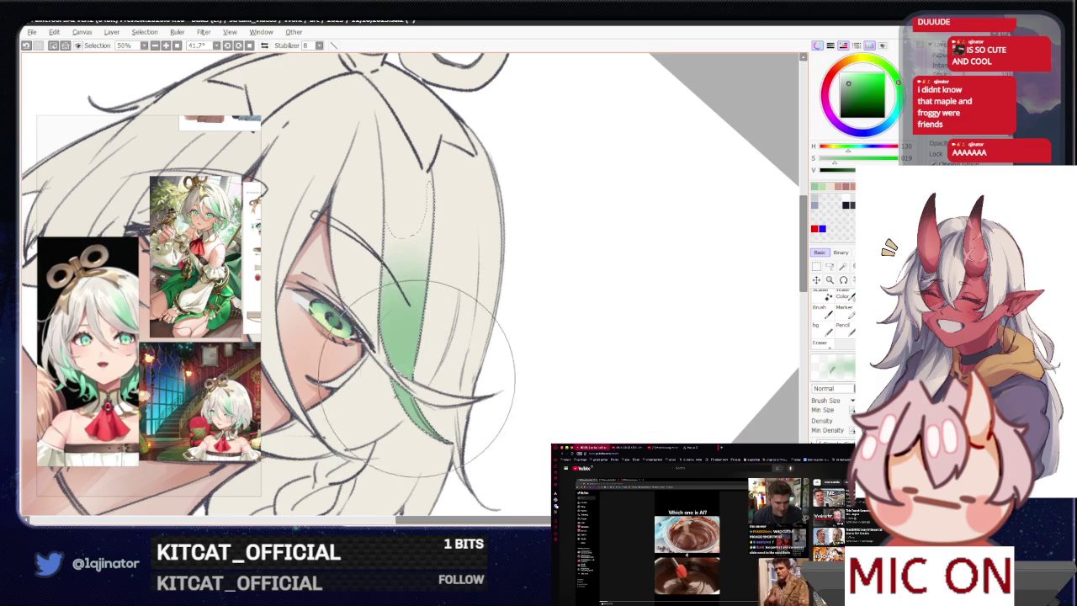
scroll(413, 385, "down", 3)
left_click_drag(614, 342, 705, 305)
left_click(830, 267)
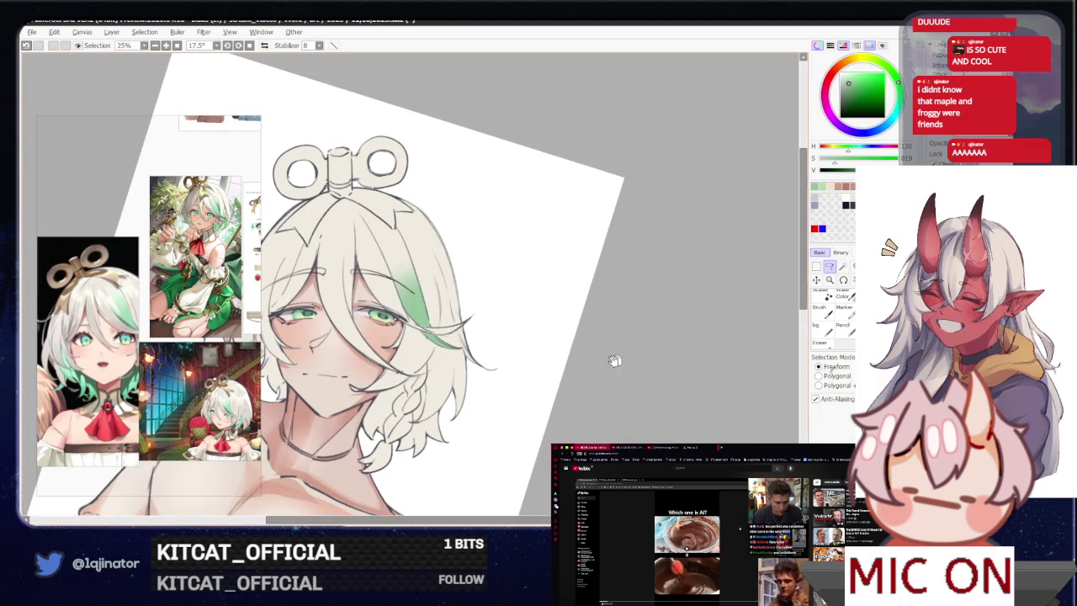
key("ctrl+d")
- Straighten the canvas rotation and sample a light green from the drawing
left_click_drag(644, 356, 492, 395)
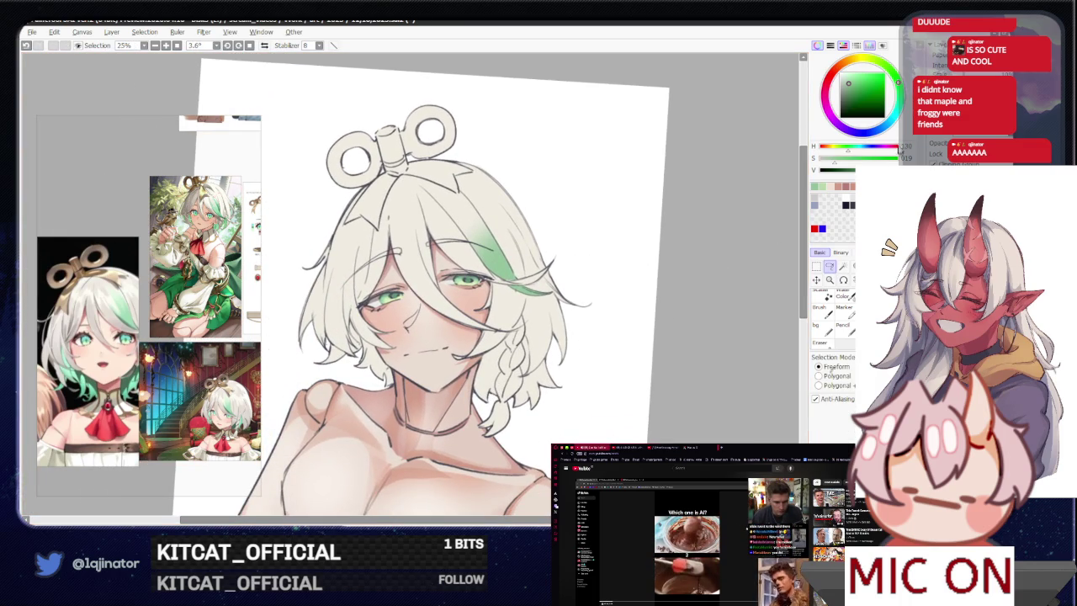
left_click(492, 395, "alt")
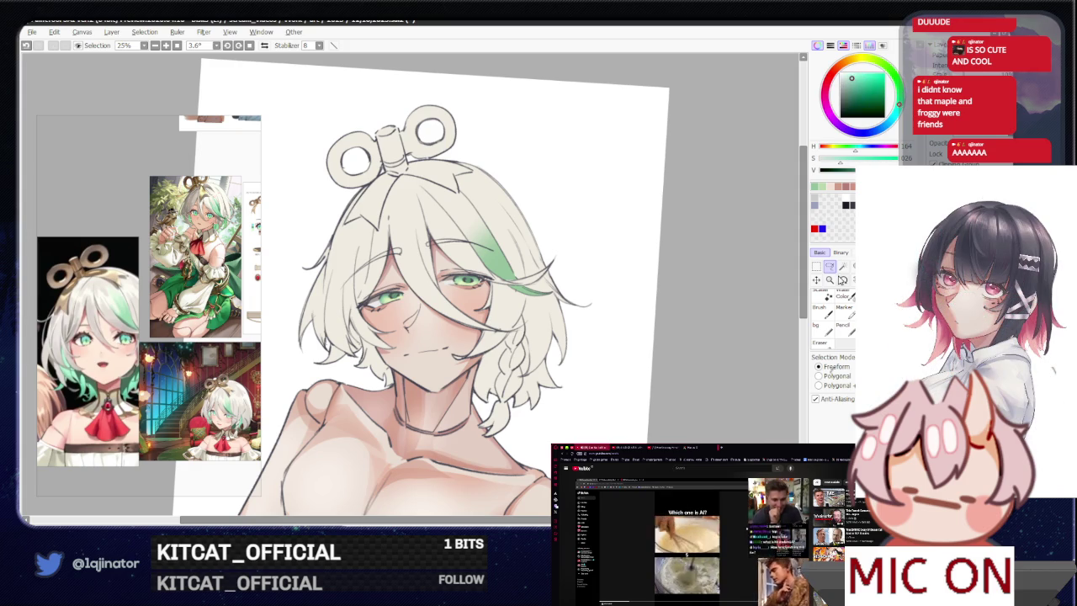
scroll(508, 336, "up", 1)
scroll(509, 336, "up", 1)
scroll(509, 336, "up", 1)
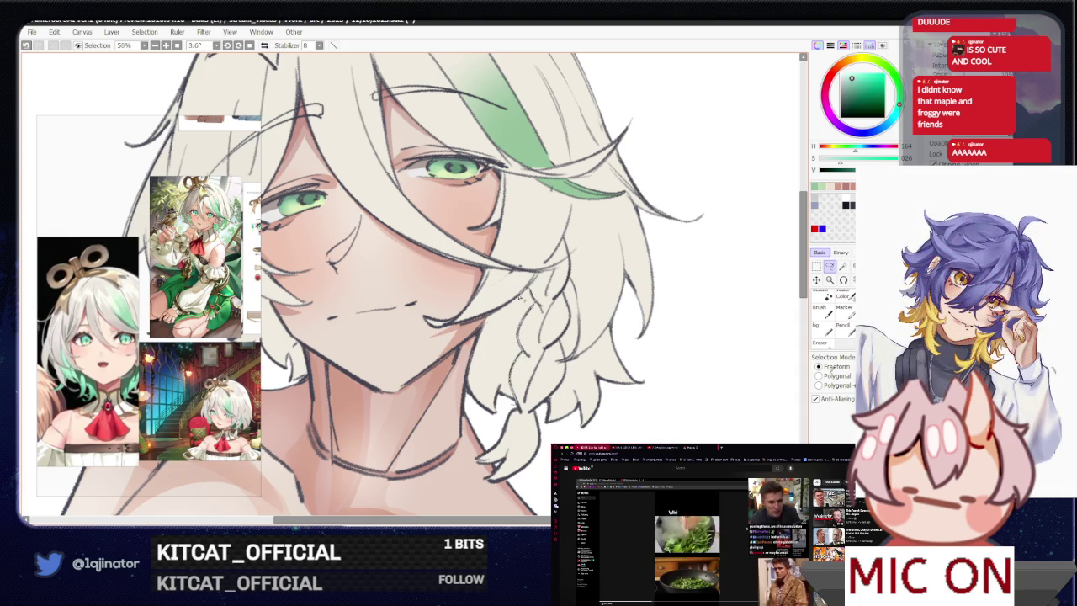
- Lasso the braid and hair ends near the chin and tint them teal-green
left_click_drag(486, 320, 489, 425)
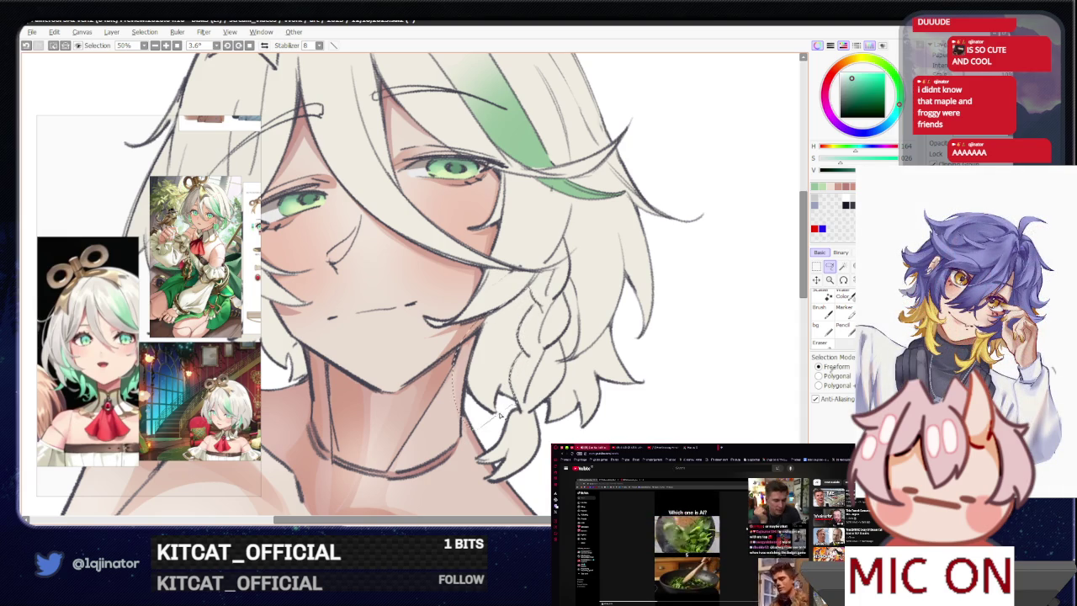
scroll(476, 421, "right", 3)
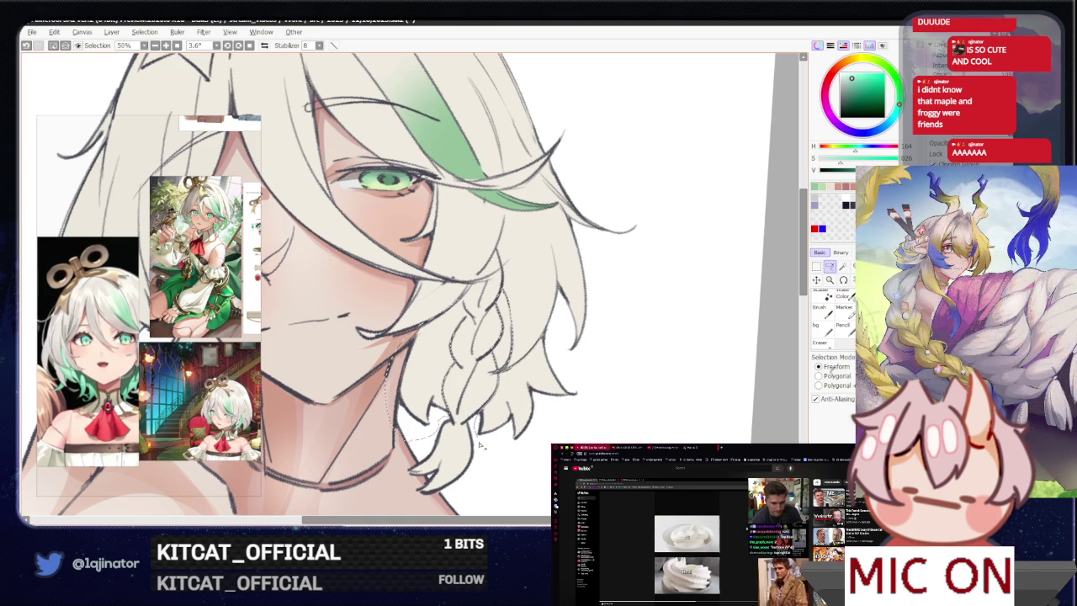
scroll(555, 340, "left", 3)
scroll(504, 362, "up", 1)
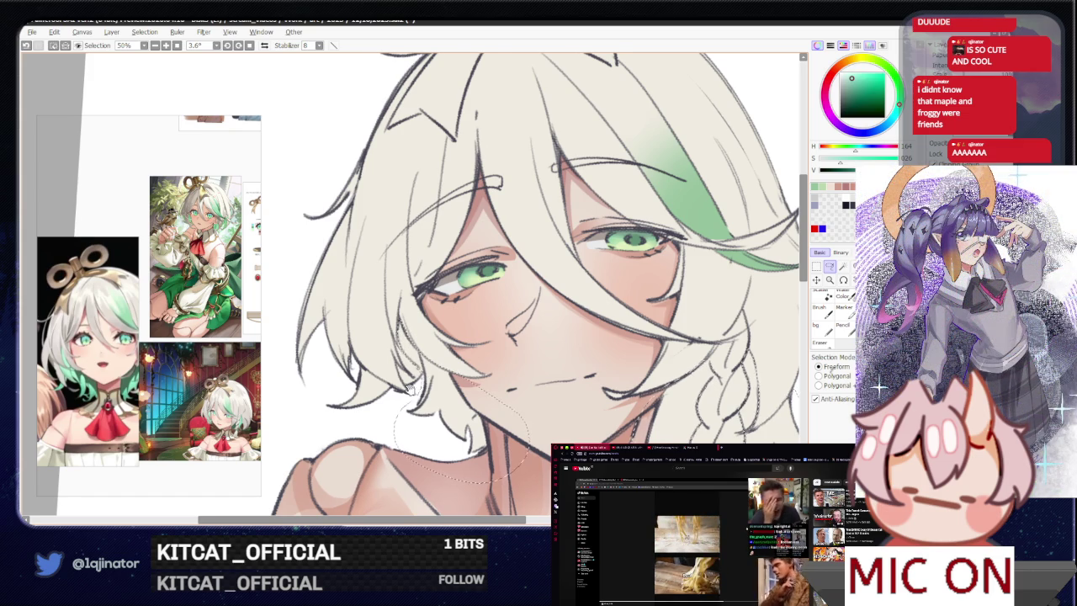
scroll(412, 391, "up", 1)
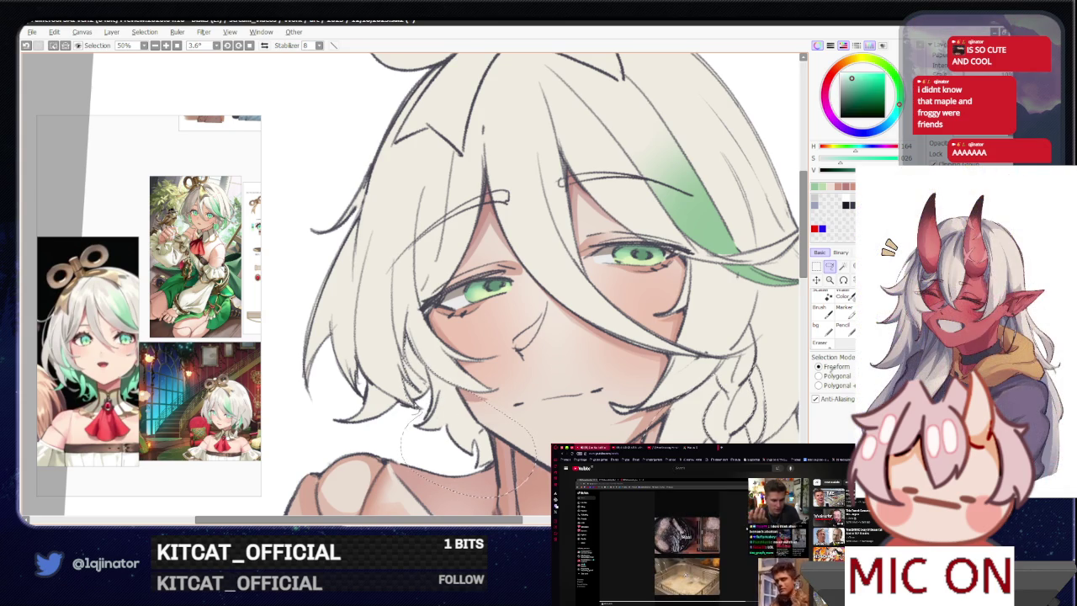
left_click_drag(383, 416, 421, 402)
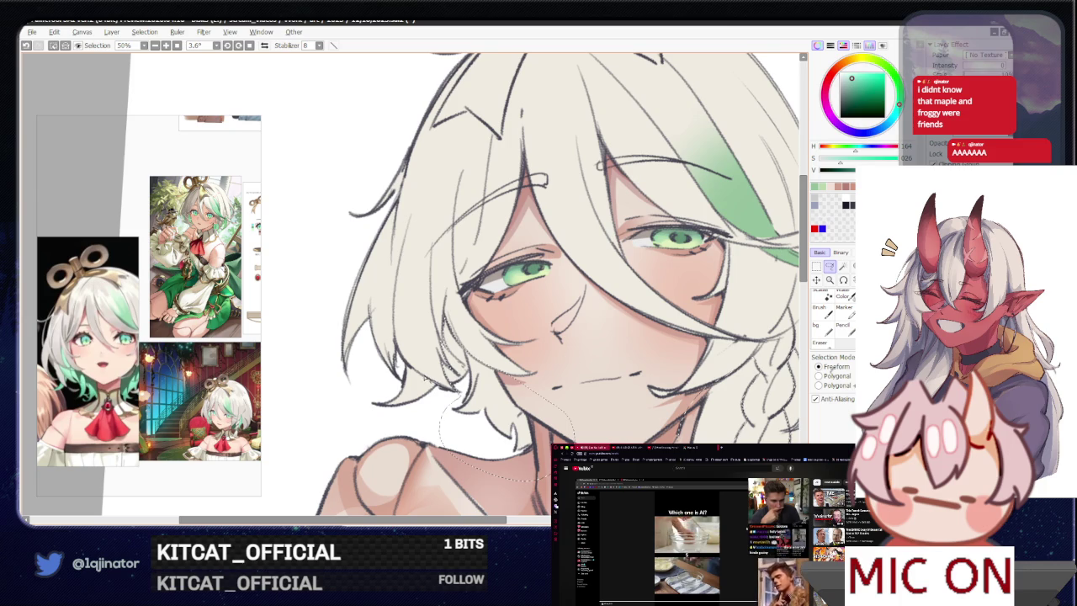
left_click_drag(437, 389, 458, 394)
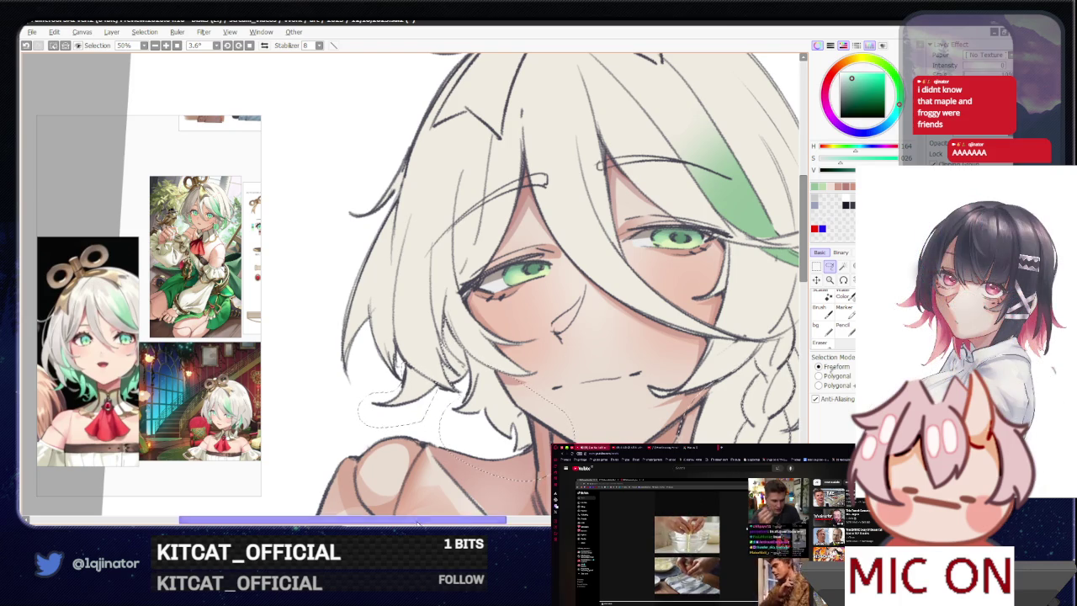
key("w")
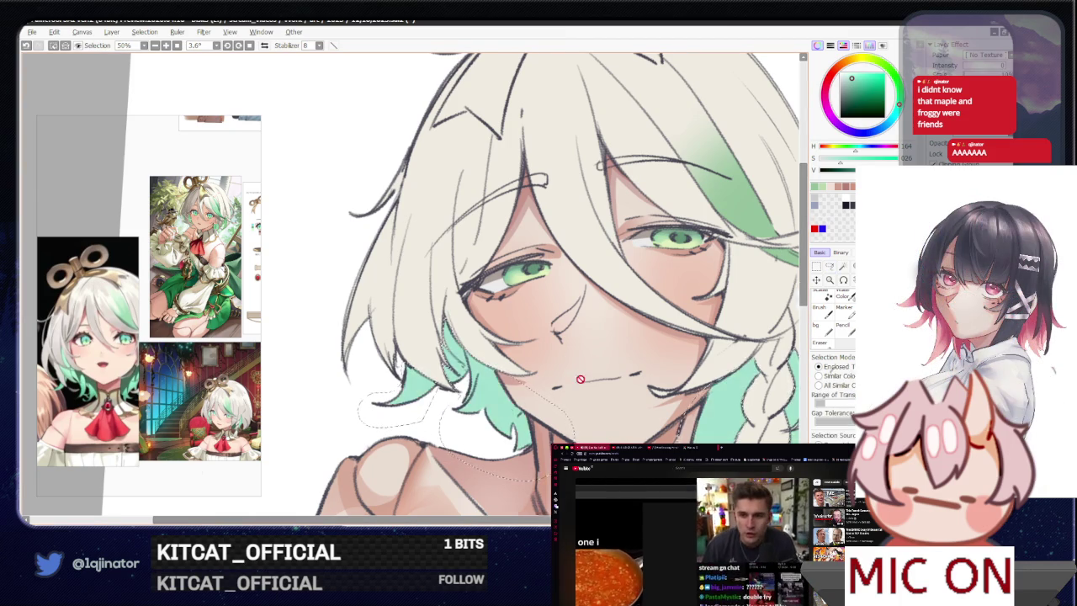
scroll(712, 365, "down", 3)
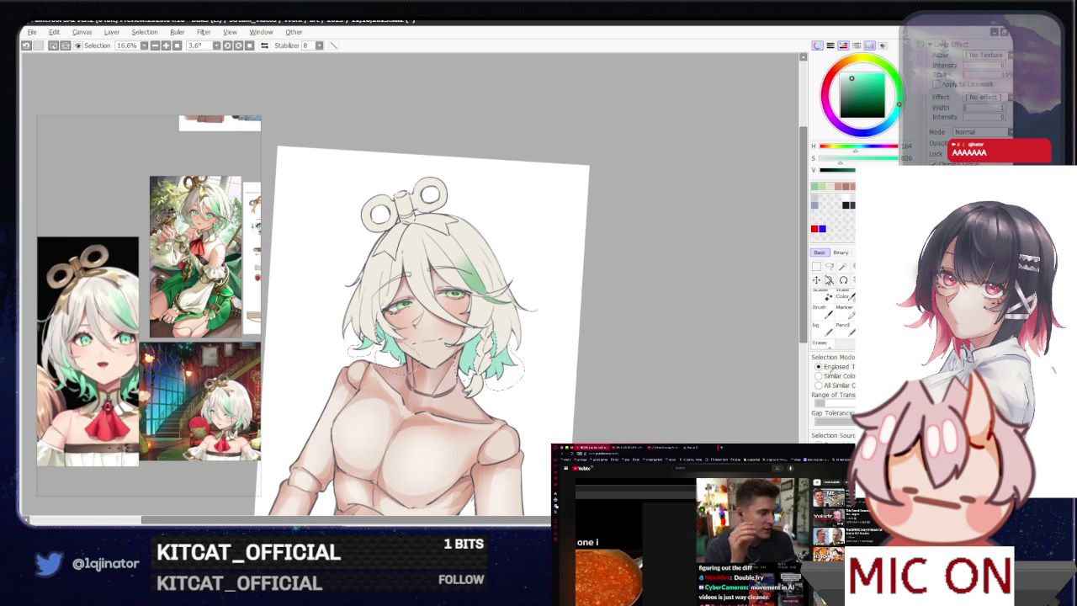
- Clear the hair-ends selection, zoom out, and pick a dark red
left_click(830, 266)
key("ctrl+d")
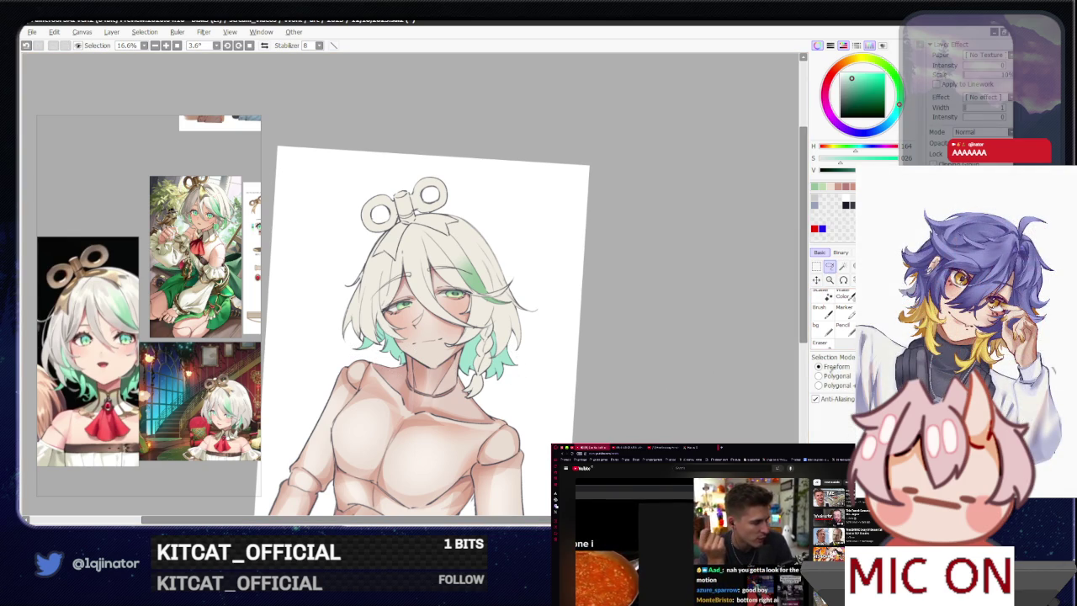
key("ctrl+minus")
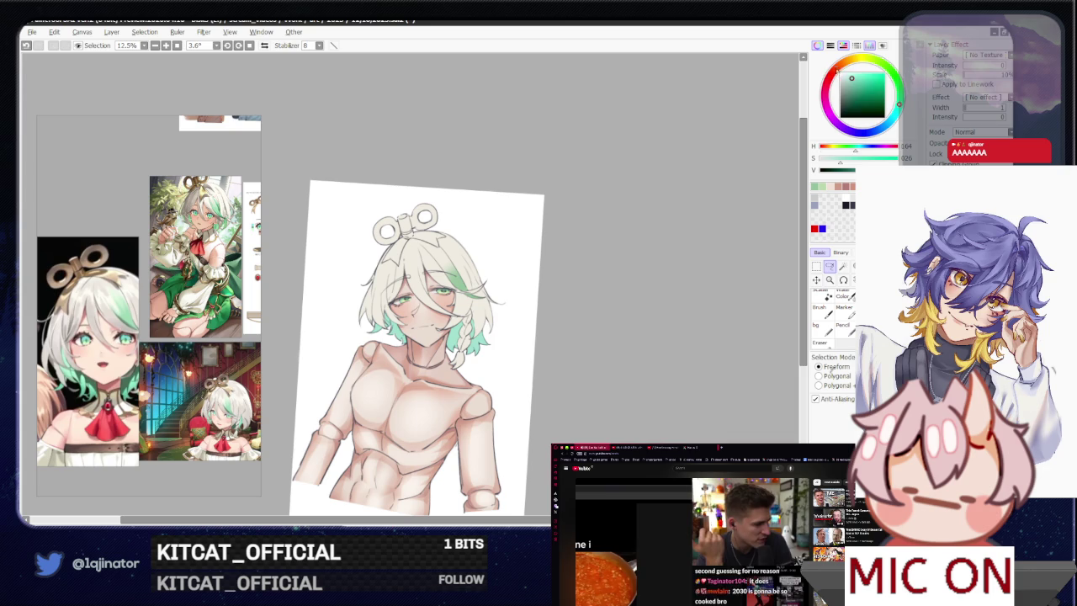
left_click_drag(898, 104, 832, 74)
left_click(854, 96)
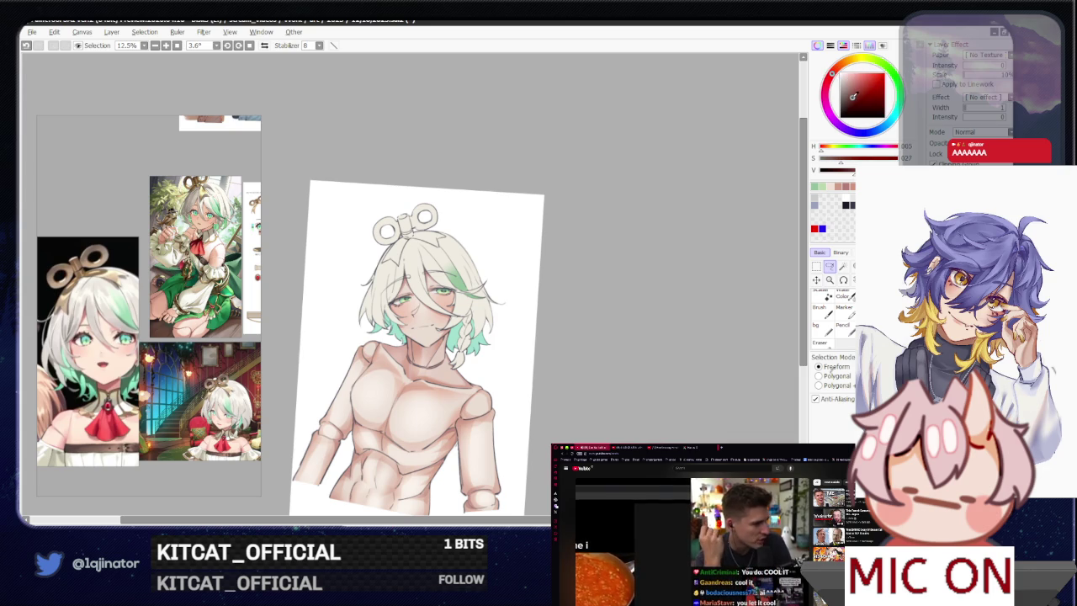
- Switch to the brush and shift the colour to a warm orange-brown (H 030)
key("b")
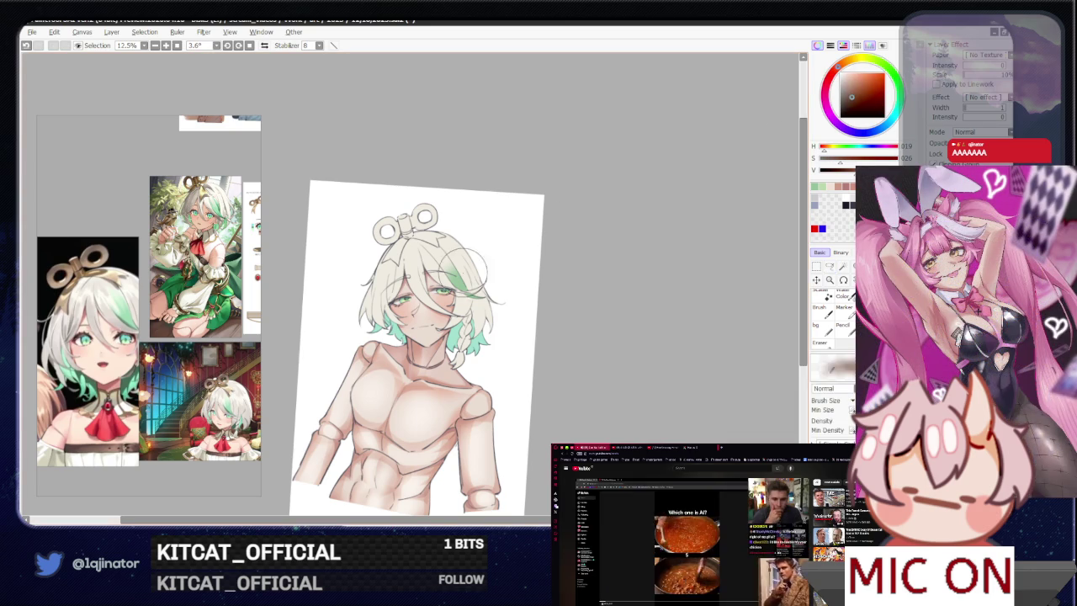
scroll(454, 395, "down", 2)
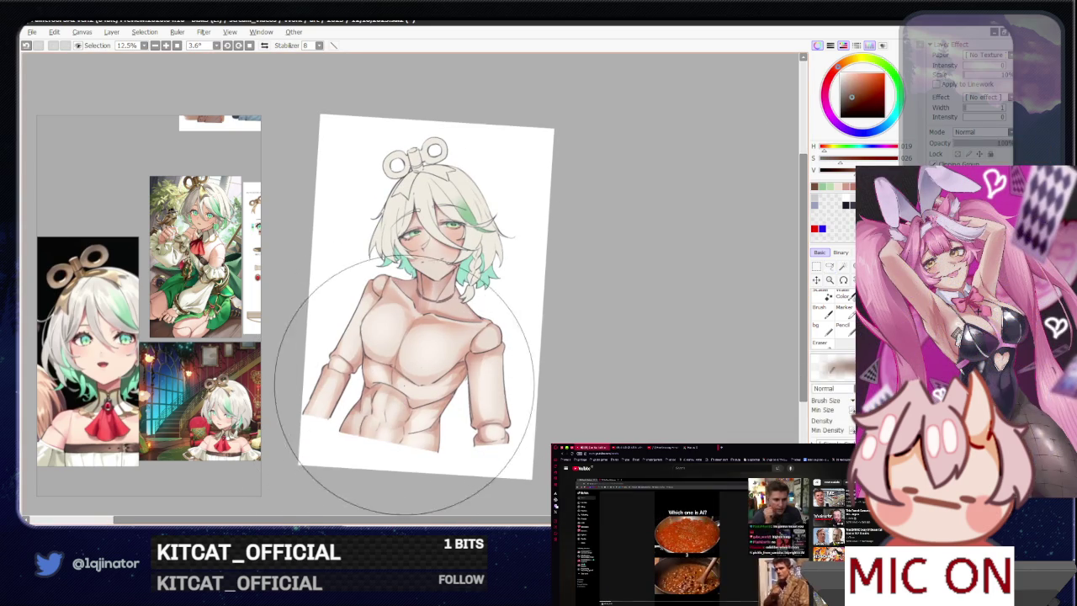
left_click(856, 98)
left_click_drag(836, 69, 831, 74)
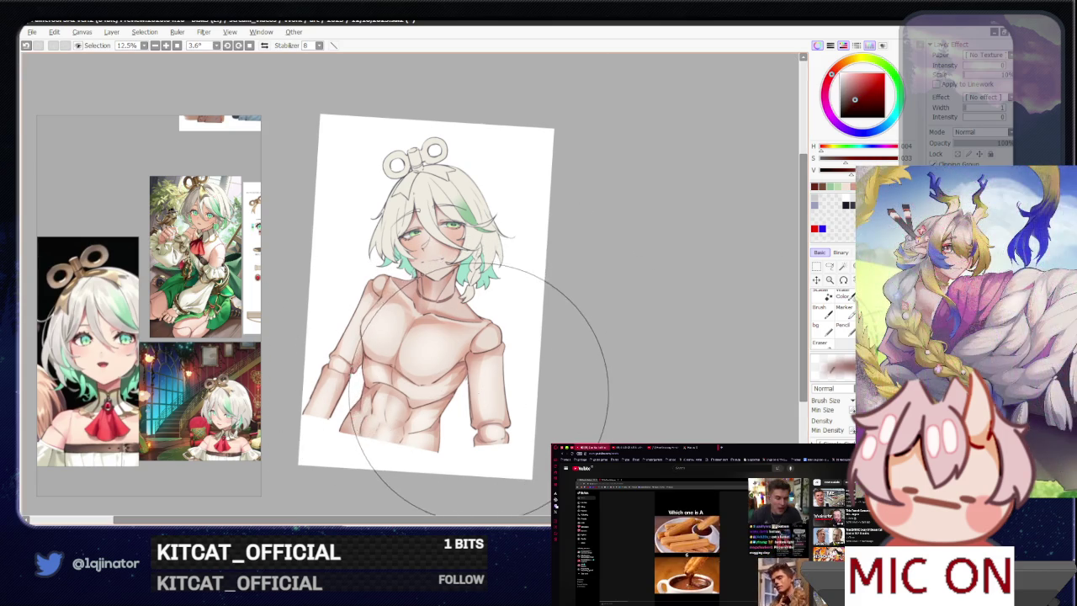
scroll(593, 368, "up", 1)
scroll(588, 370, "up", 1)
scroll(563, 362, "up", 1)
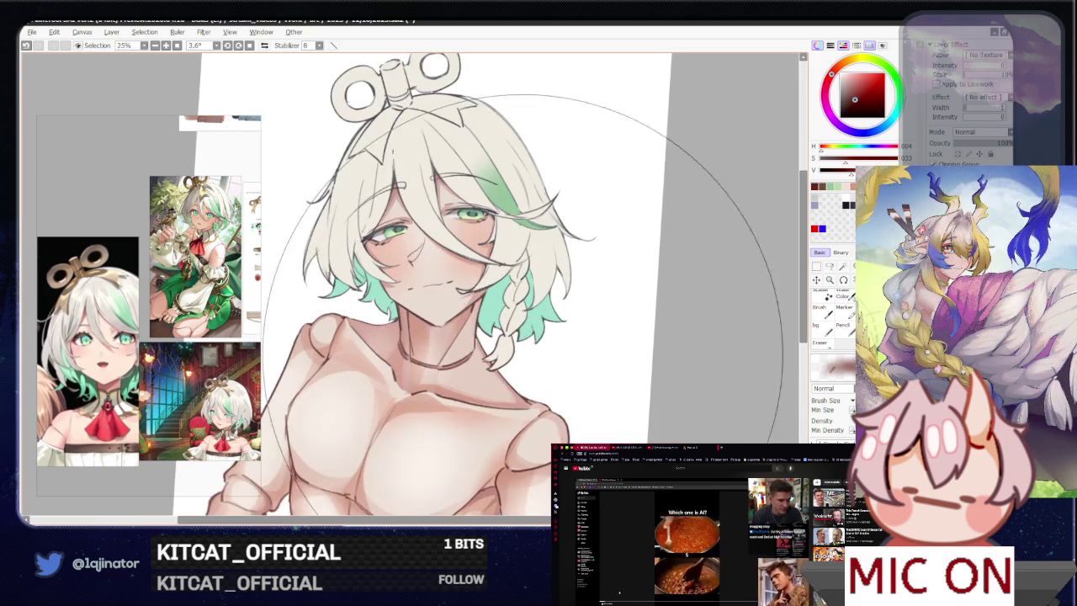
scroll(522, 395, "up", 2)
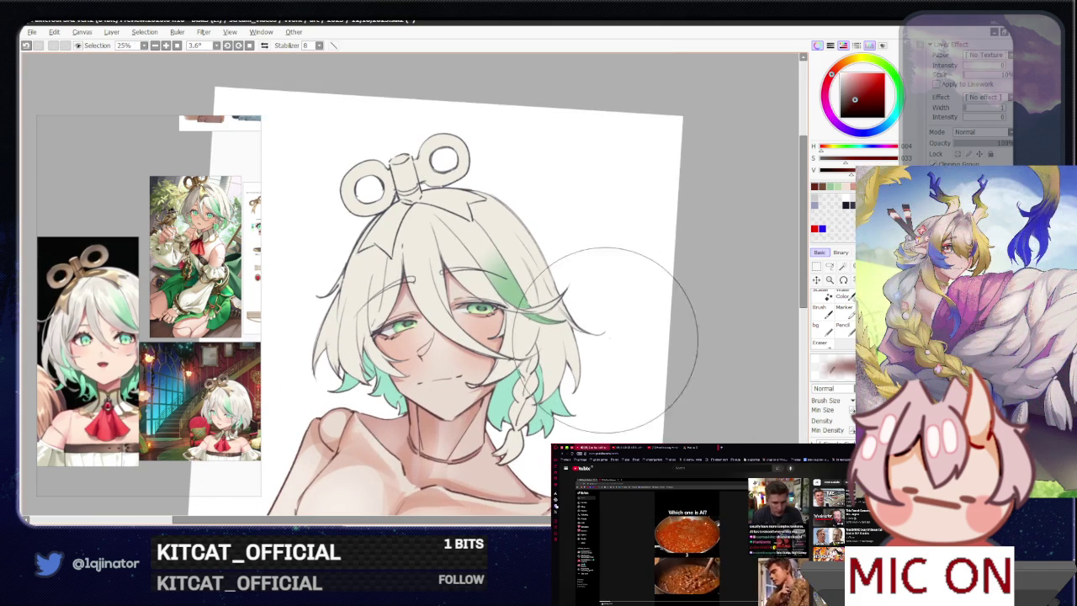
mouse_move(852, 76)
left_mouse_down()
mouse_move(844, 63)
mouse_move(859, 88)
left_mouse_up()
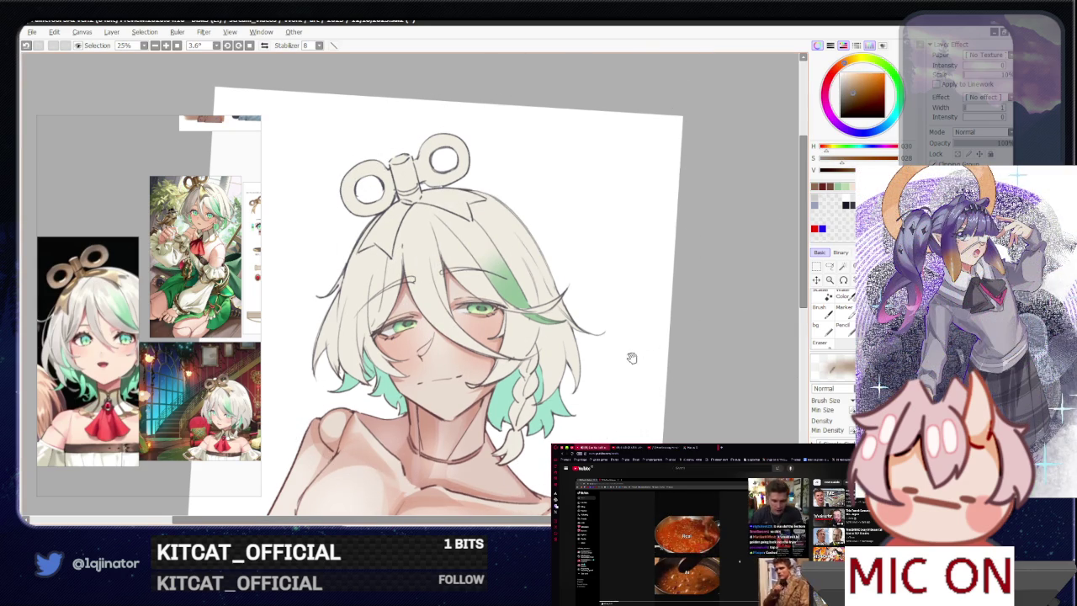
left_click_drag(630, 356, 620, 335)
scroll(629, 308, "down", 1)
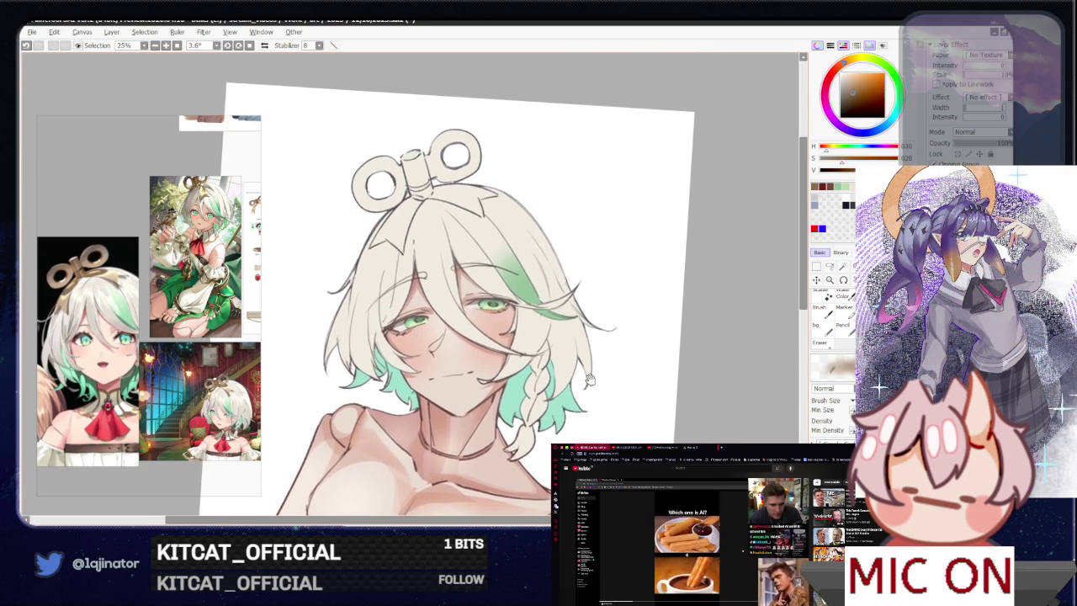
scroll(628, 308, "down", 1)
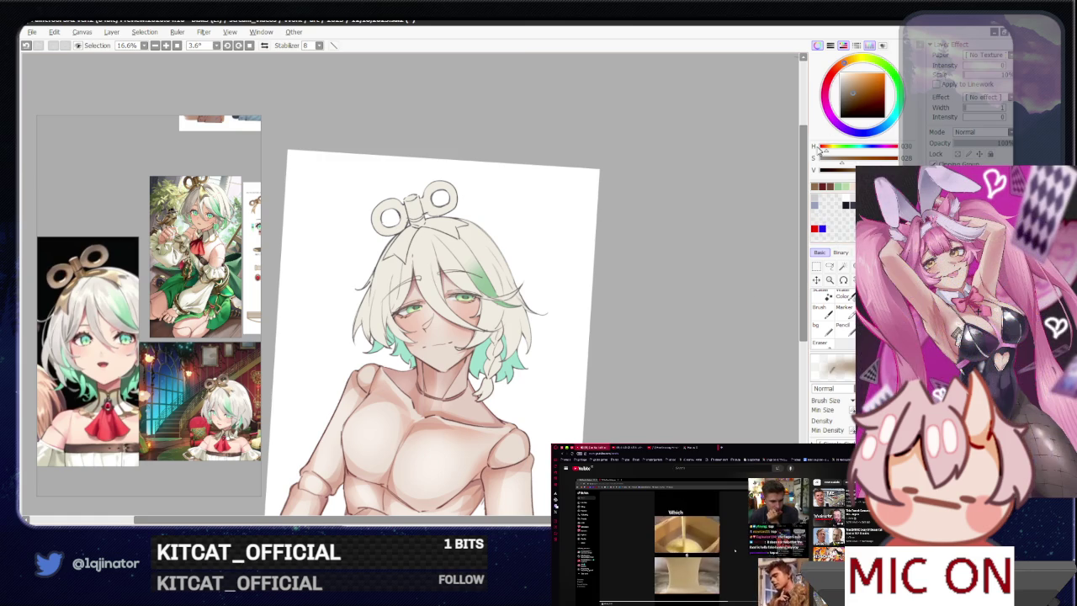
- Try a brown stroke on the wind-up key, compare it with undo/redo, then remove it
left_click_drag(387, 214, 435, 189)
key("ctrl+z")
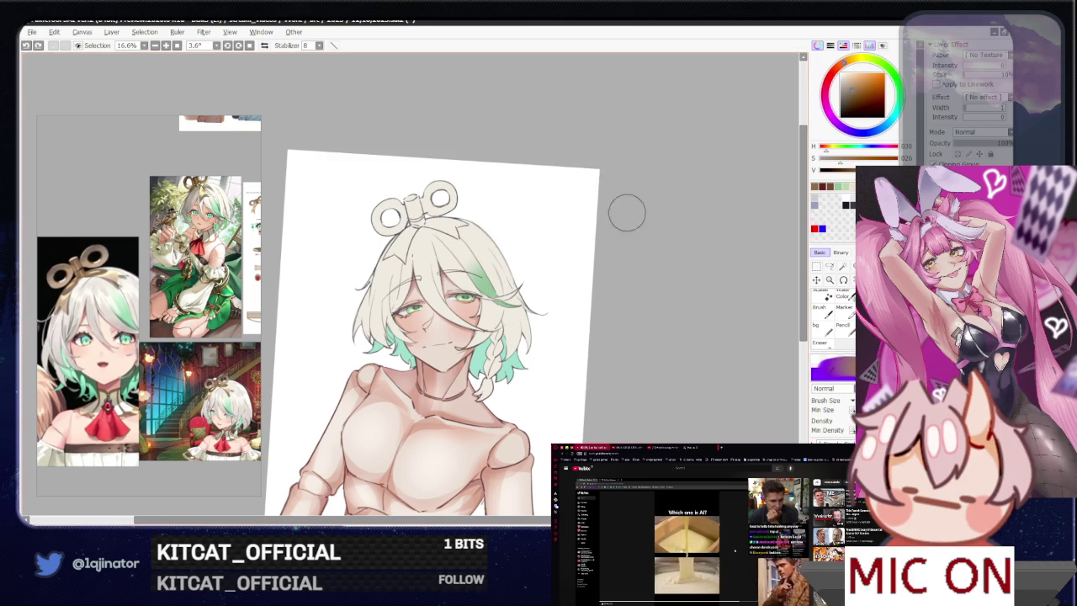
key("ctrl+y")
key("ctrl+z")
left_click(829, 266)
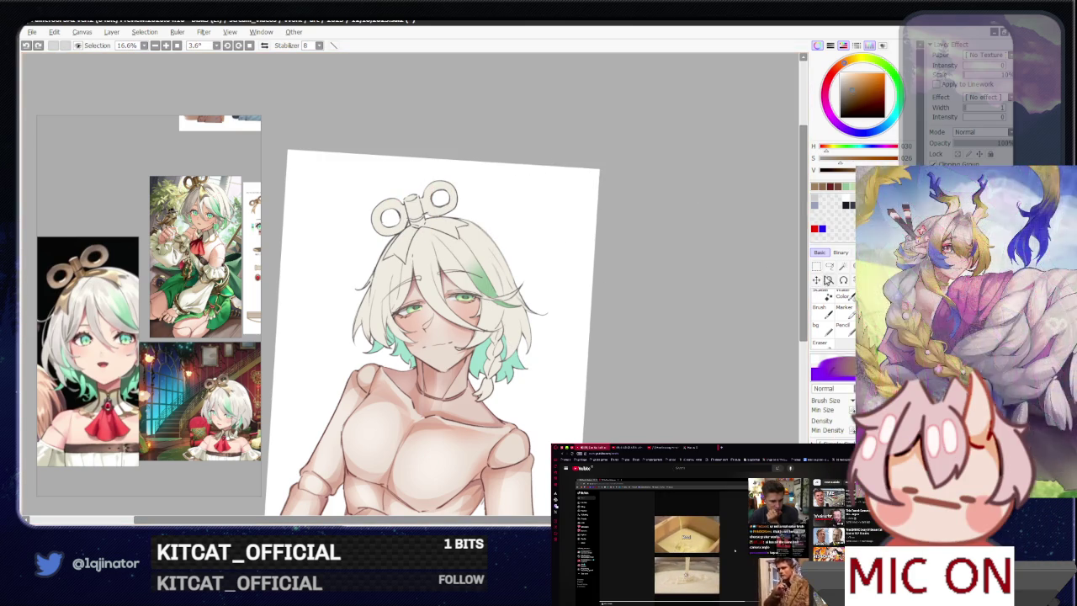
left_click_drag(272, 371, 288, 465)
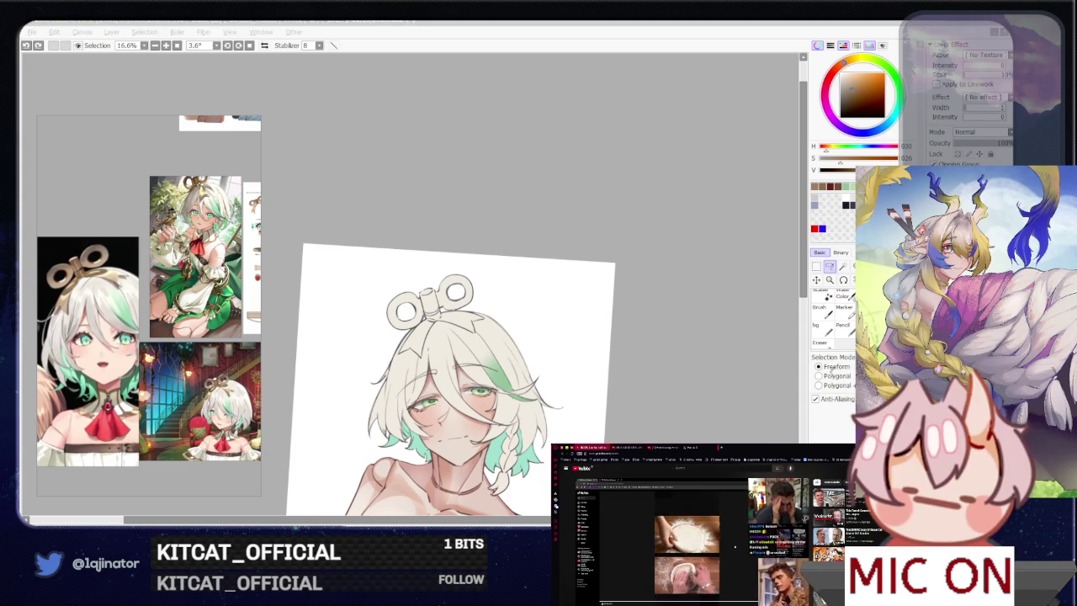
- Lasso a freeform outline around the wind-up key and bow, with the canvas view straightened upright
scroll(479, 239, "up", 4)
left_click_drag(480, 239, 423, 383)
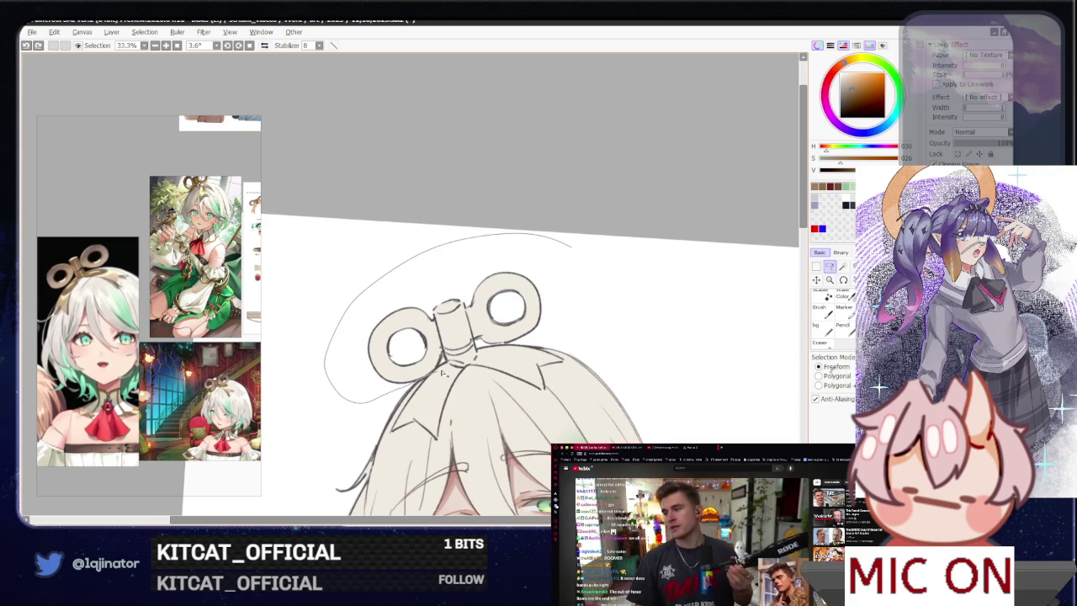
scroll(539, 324, "up", 1)
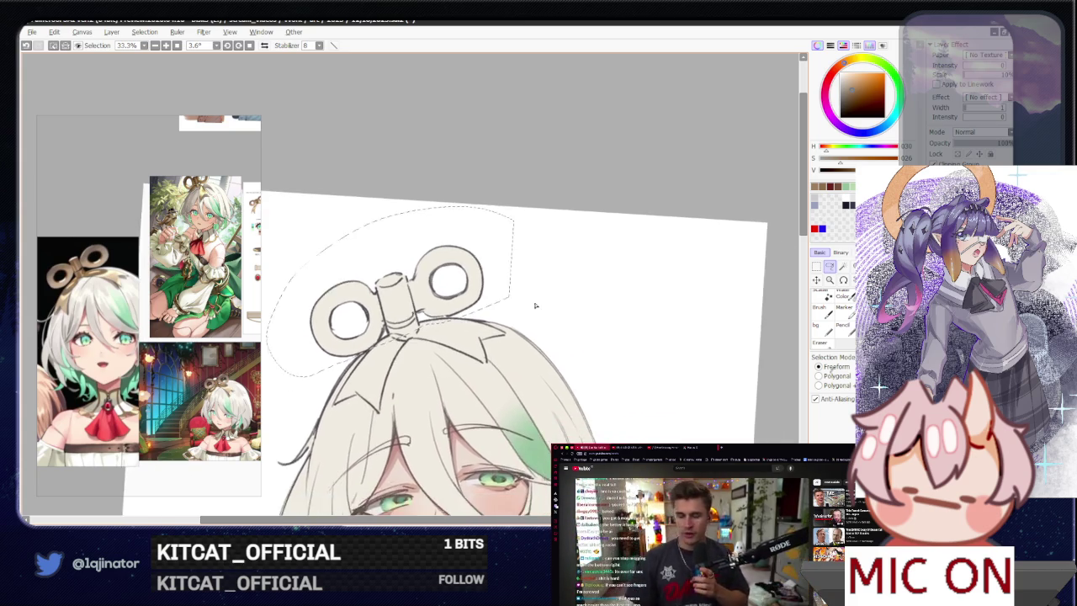
scroll(504, 324, "up", 1)
scroll(471, 328, "up", 1)
scroll(423, 331, "up", 1)
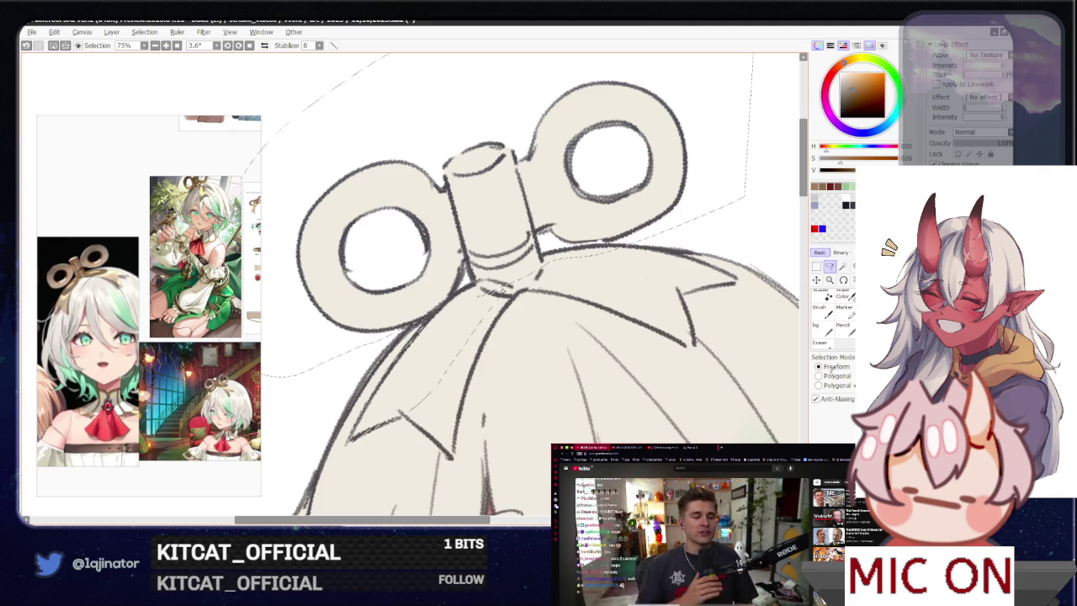
mouse_move(438, 367)
left_mouse_down()
mouse_move(473, 364)
mouse_move(366, 346)
left_mouse_up()
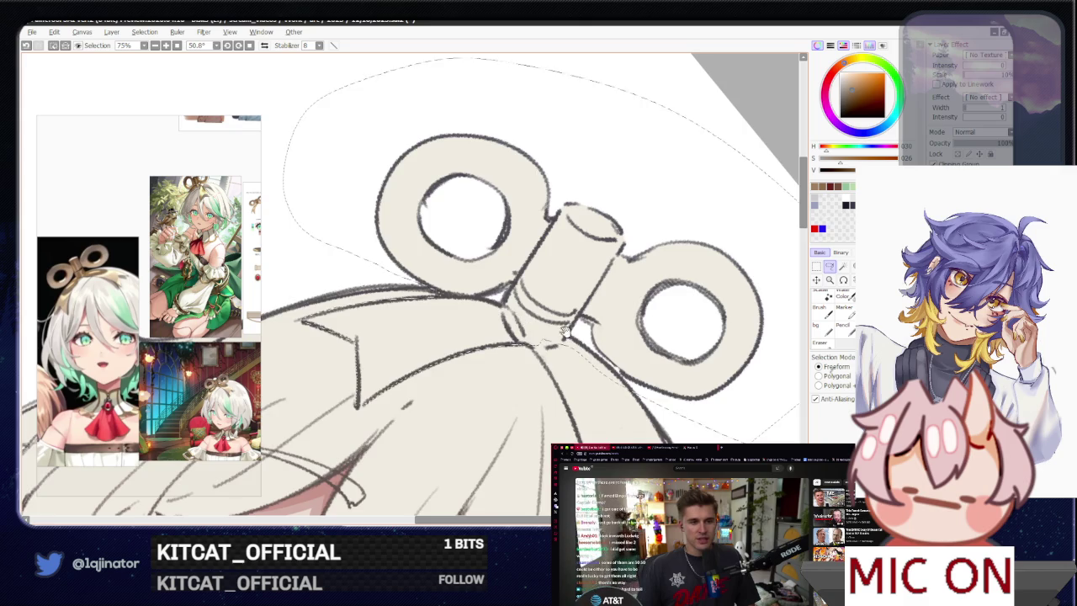
left_click(155, 44)
left_click(249, 46)
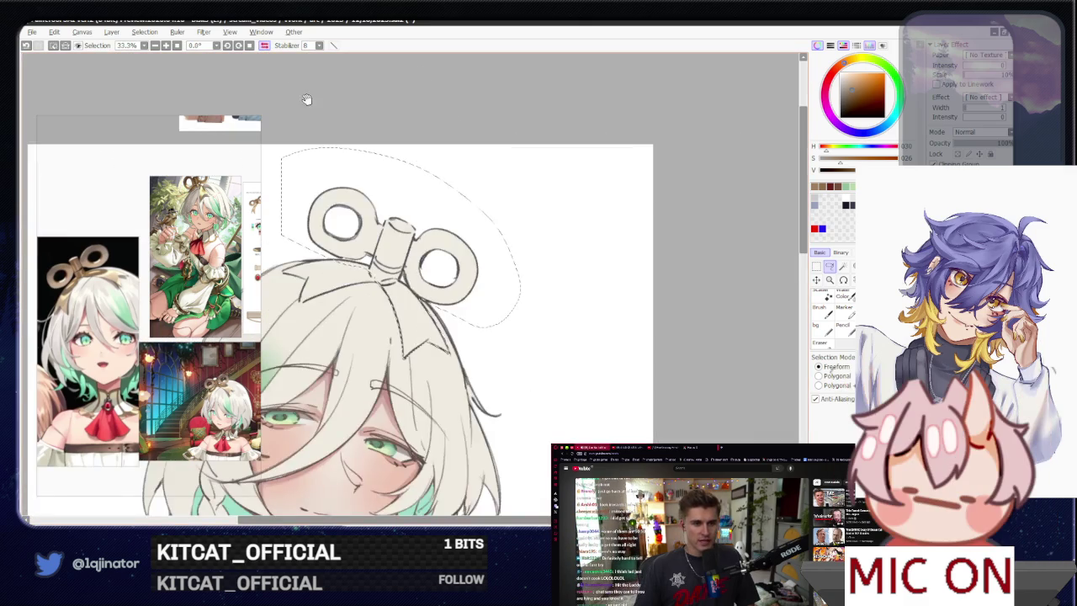
scroll(465, 412, "up", 1)
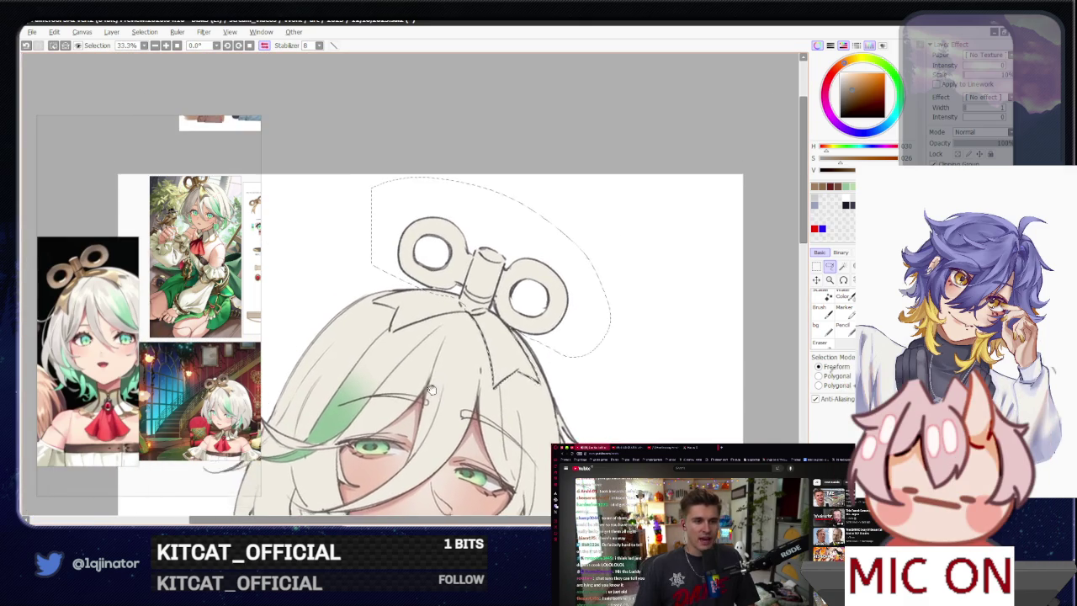
scroll(467, 395, "up", 1)
scroll(471, 370, "up", 3)
scroll(477, 355, "up", 1)
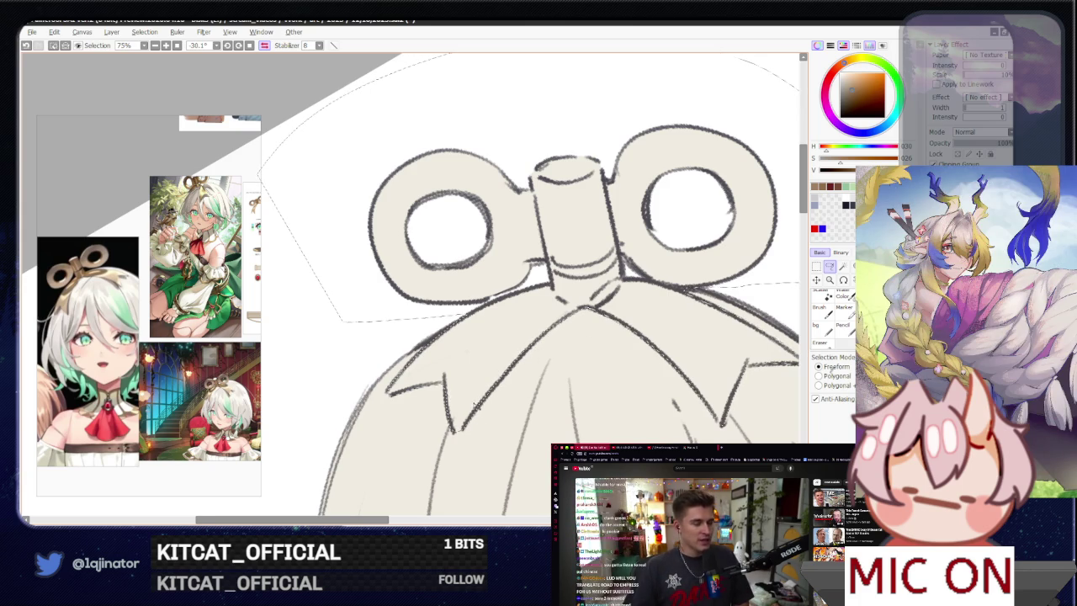
scroll(409, 282, "down", 2)
- Bucket-fill the wind-up key shape with brown and clear the selection
key("g")
left_click(611, 322)
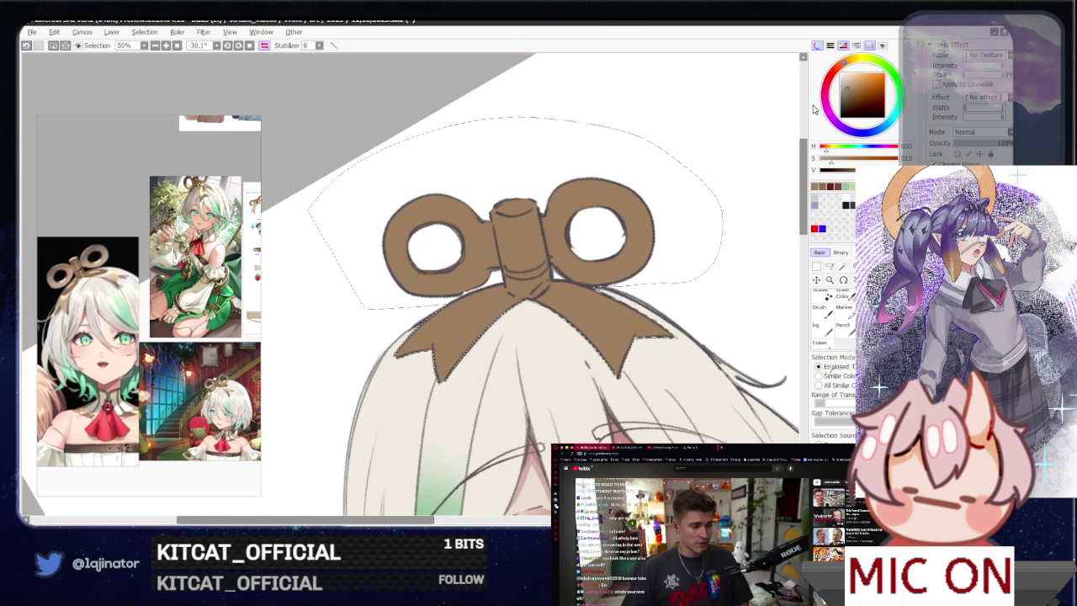
scroll(582, 305, "down", 3)
left_click(829, 267)
key("ctrl+d")
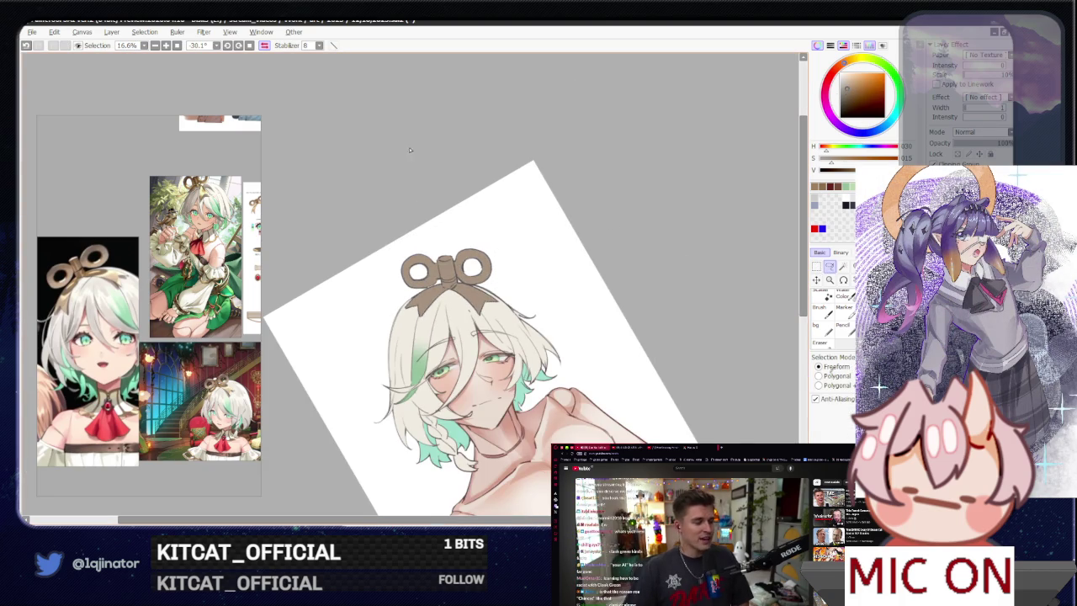
- Reset the canvas rotation and outline a new lasso selection around the bow
left_click(249, 45)
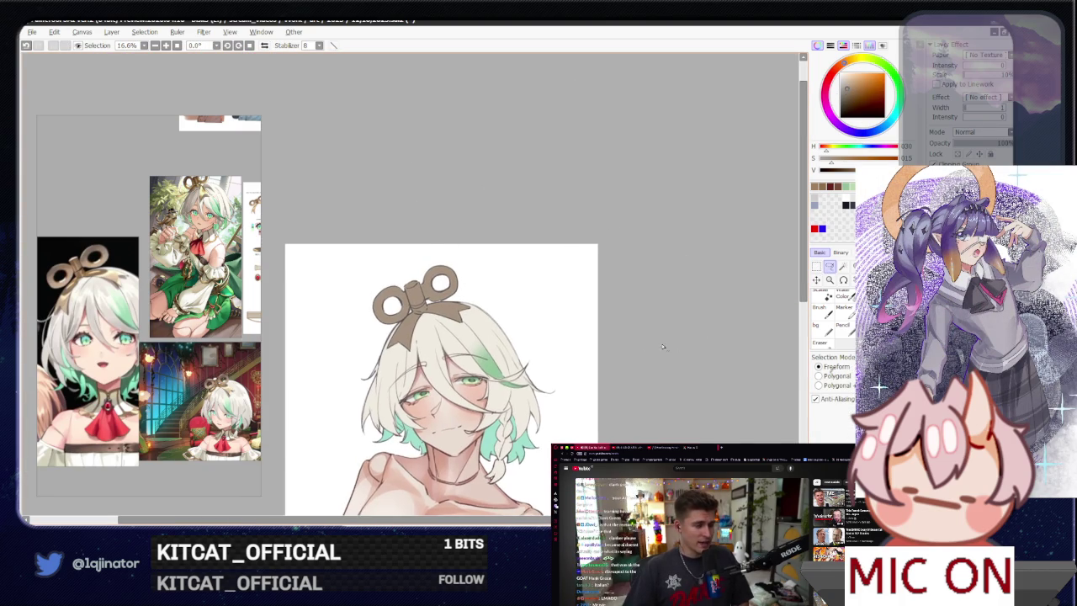
scroll(500, 353, "up", 3)
left_click_drag(491, 393, 513, 391)
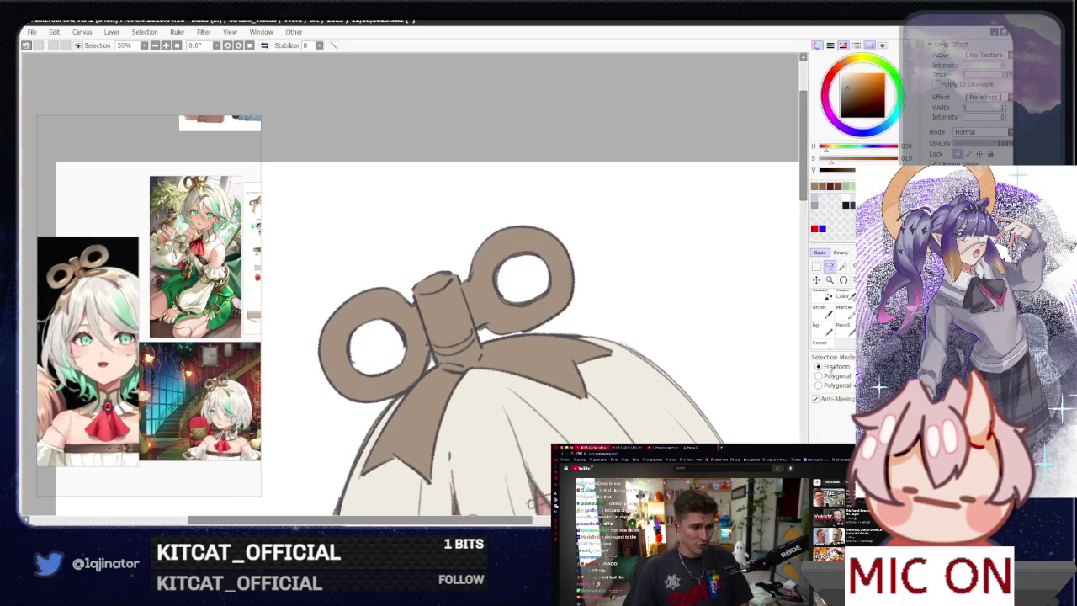
left_click_drag(449, 334, 460, 341)
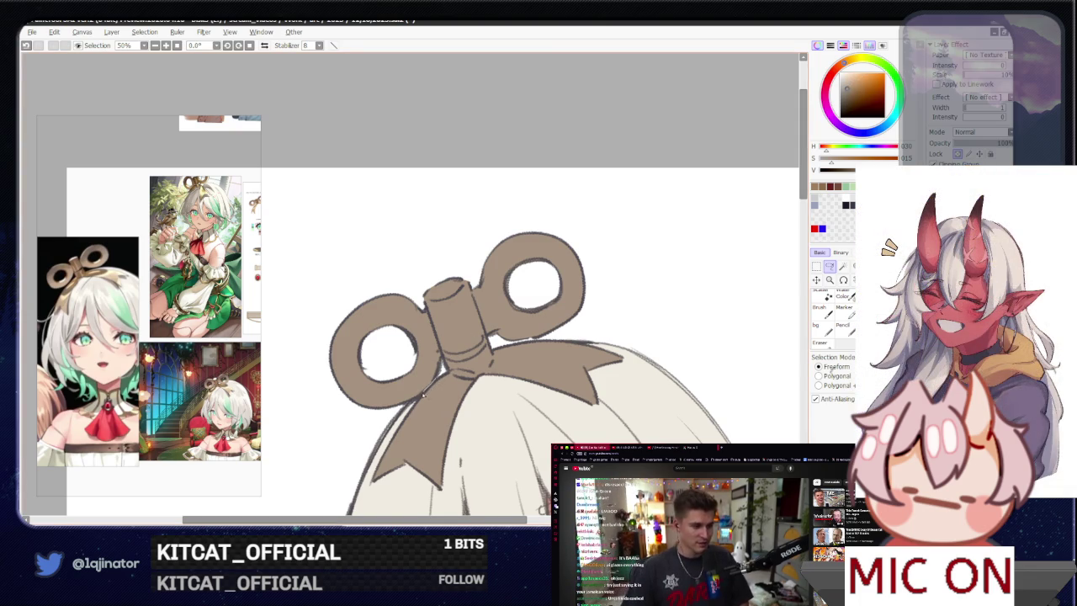
mouse_move(286, 395)
left_mouse_down()
mouse_move(534, 176)
mouse_move(637, 221)
mouse_move(584, 318)
mouse_move(446, 358)
mouse_move(454, 355)
left_mouse_up()
- Softly lighten the bow's right loop with a very large brush in a slightly resaturated brown
left_click(846, 77)
left_click_drag(846, 76, 848, 75)
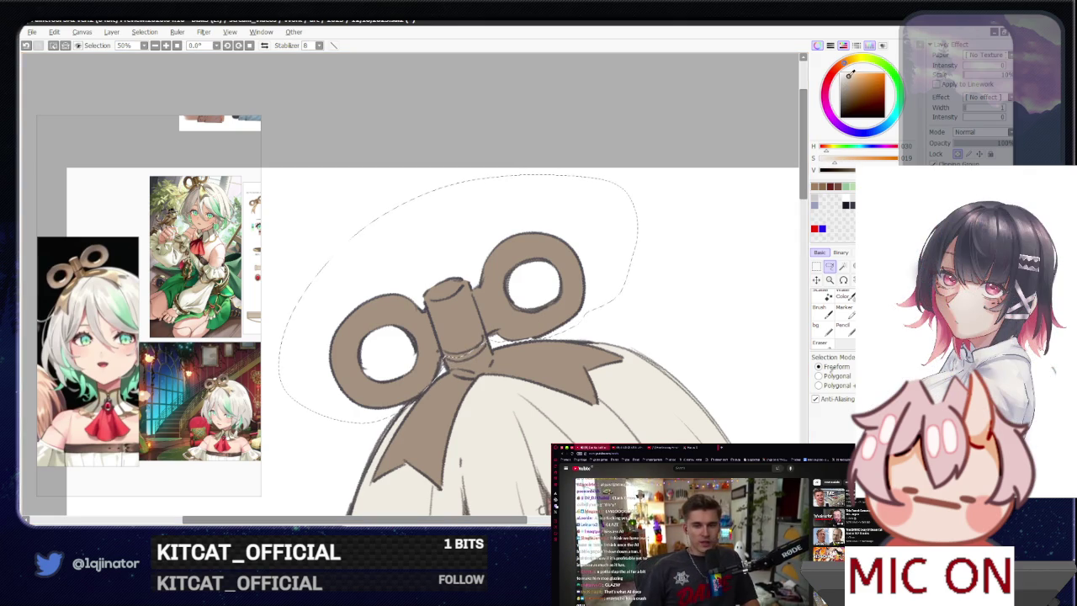
key("b")
mouse_move(471, 303)
left_mouse_down()
mouse_move(436, 342)
mouse_move(379, 362)
mouse_move(445, 319)
left_mouse_up()
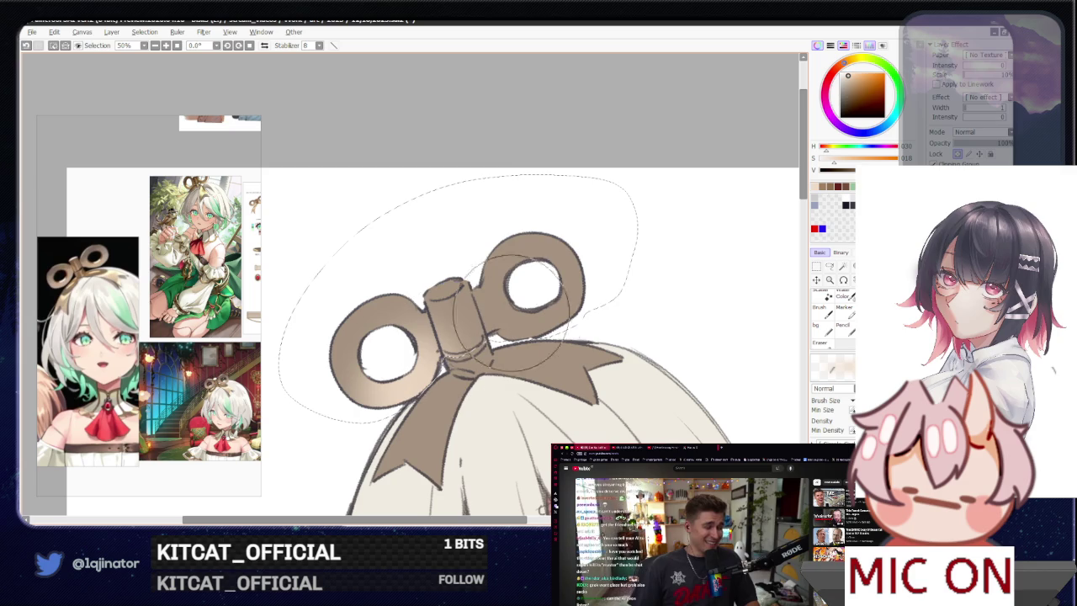
left_click_drag(532, 324, 564, 290)
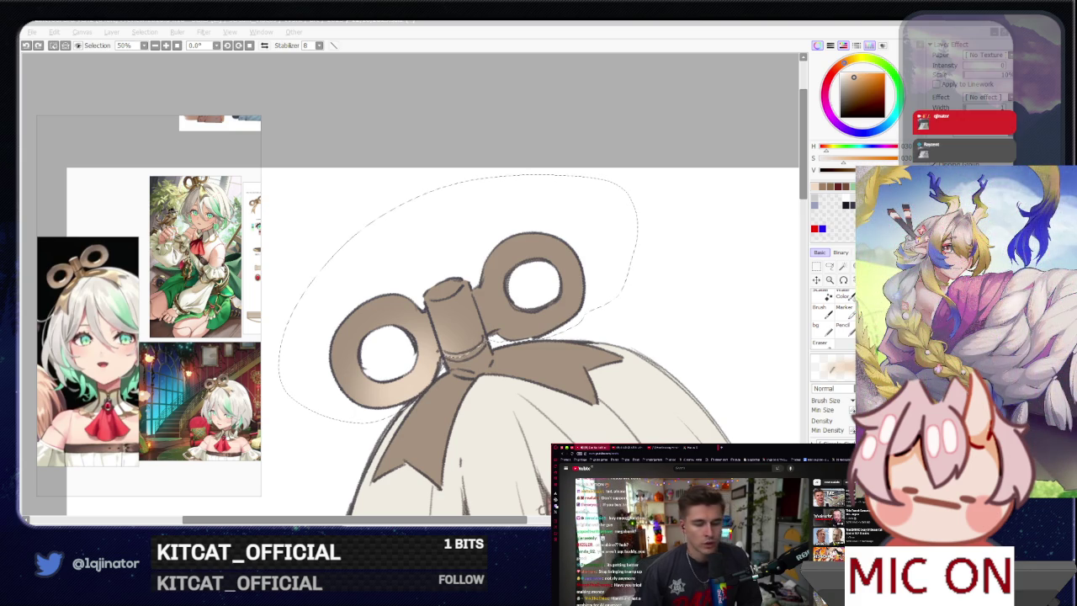
- Reframe the zoom on the bow and shrink the brush to a small size
left_click(635, 123)
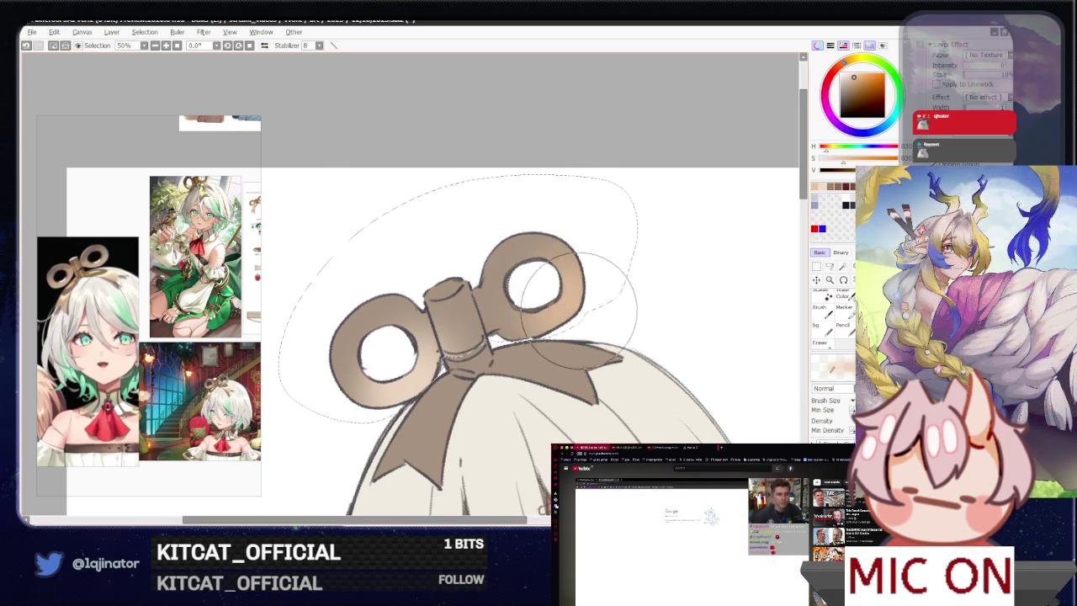
key("ctrl+minus")
left_click(829, 266)
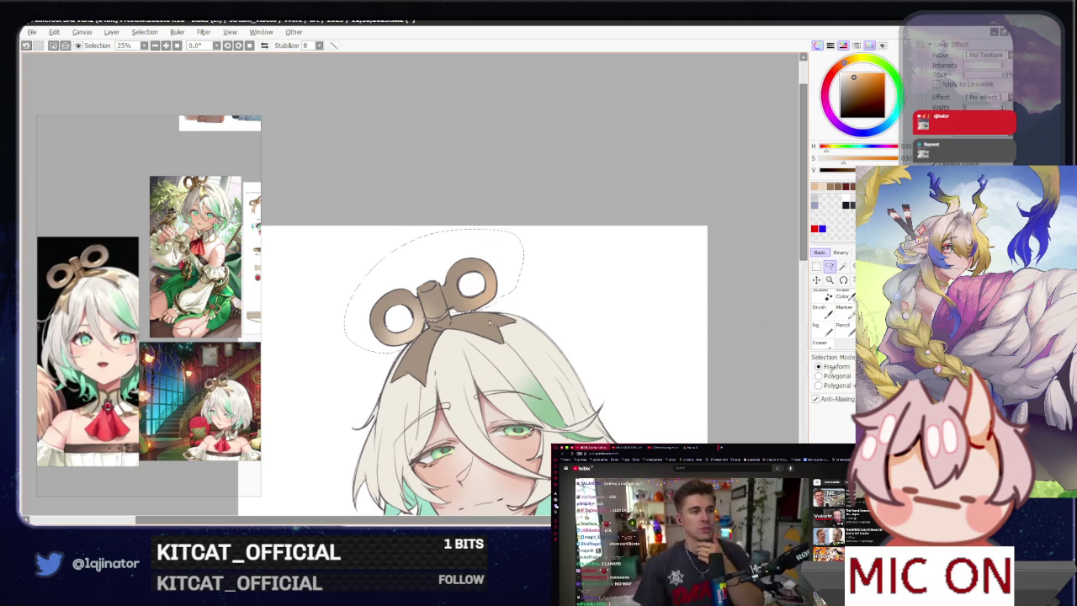
key("ctrl+plus")
key("b")
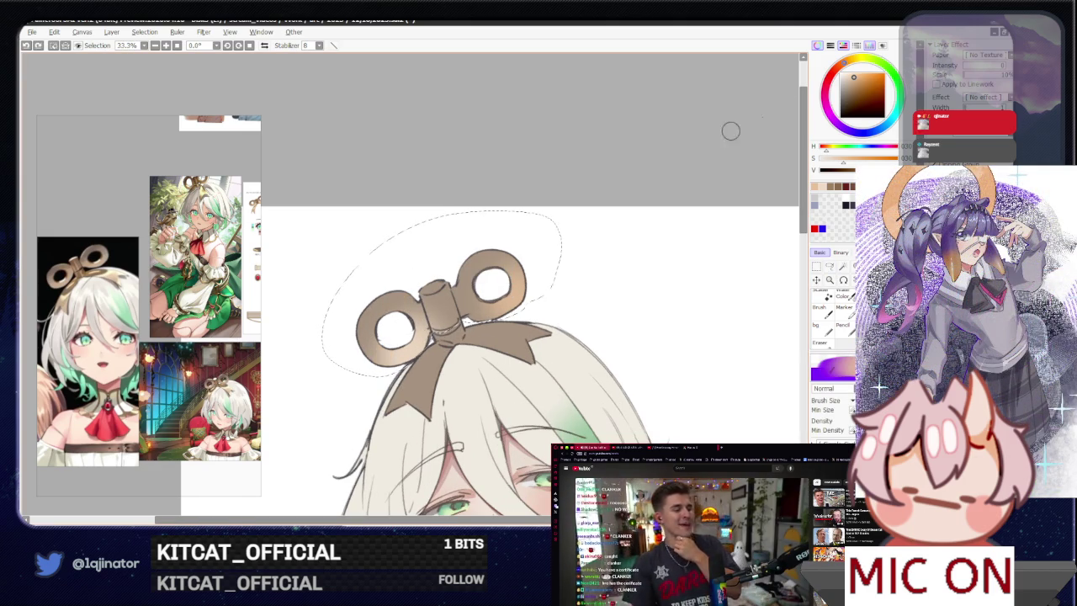
left_click_drag(400, 292, 399, 292)
- Alternate brush and eraser, resize the brush, and shift the brown slightly toward red
key("e")
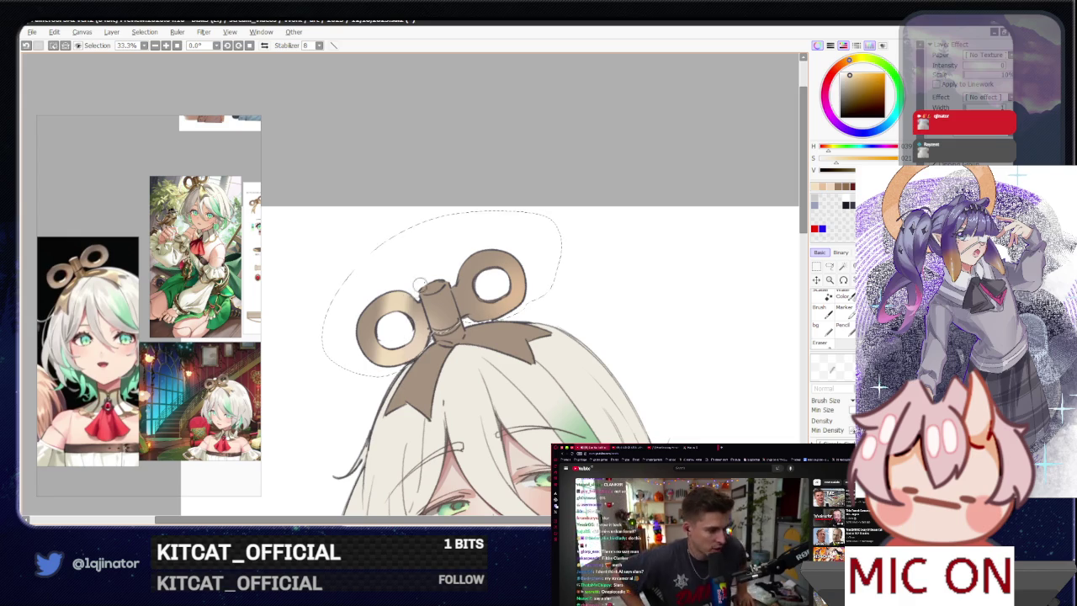
key("b")
left_click_drag(491, 249, 490, 249)
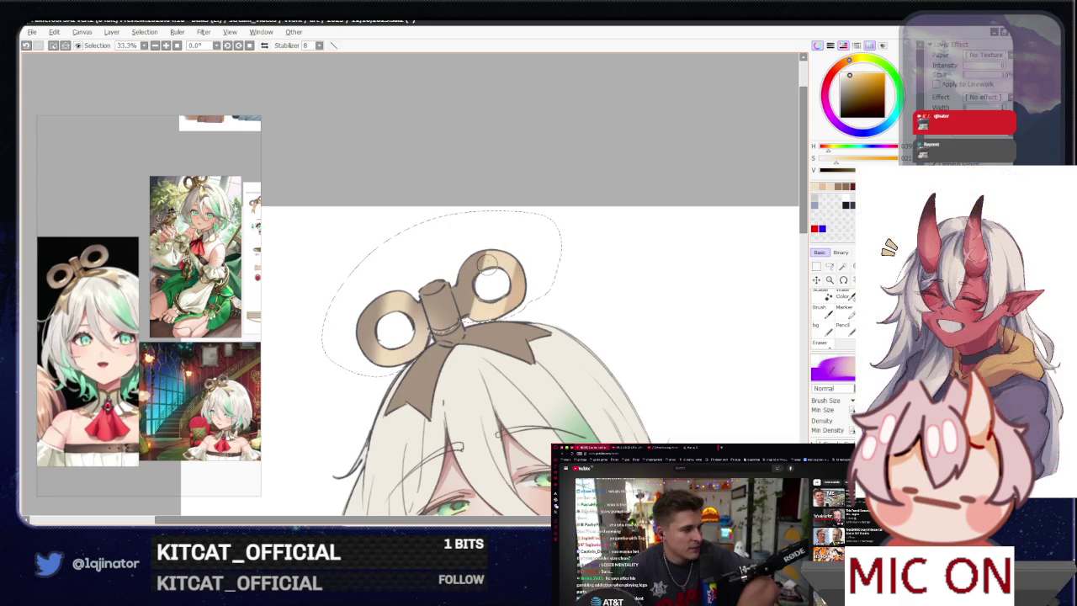
key("e")
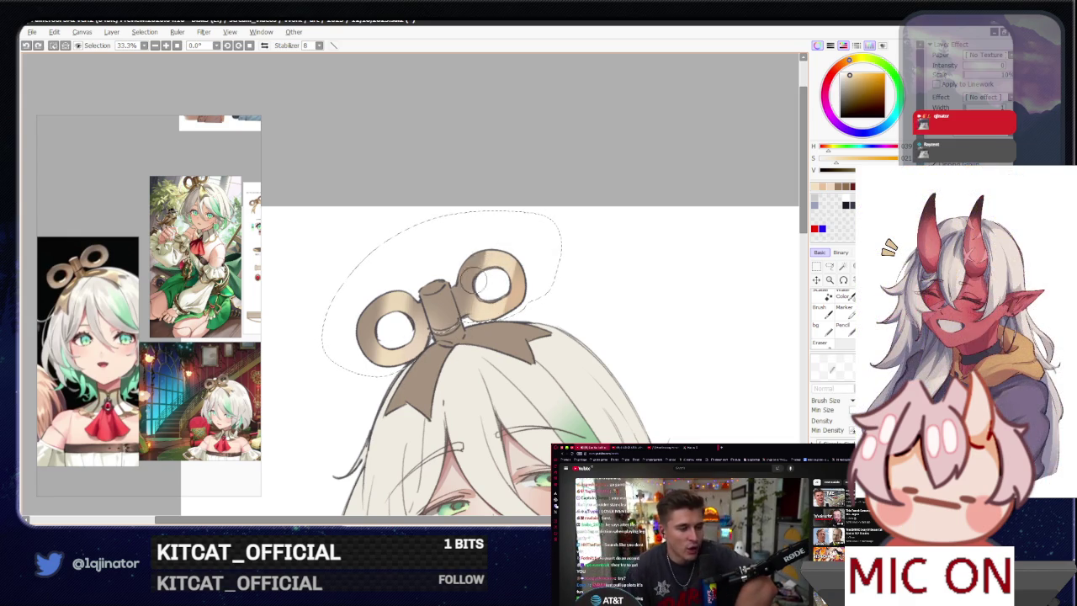
key("b")
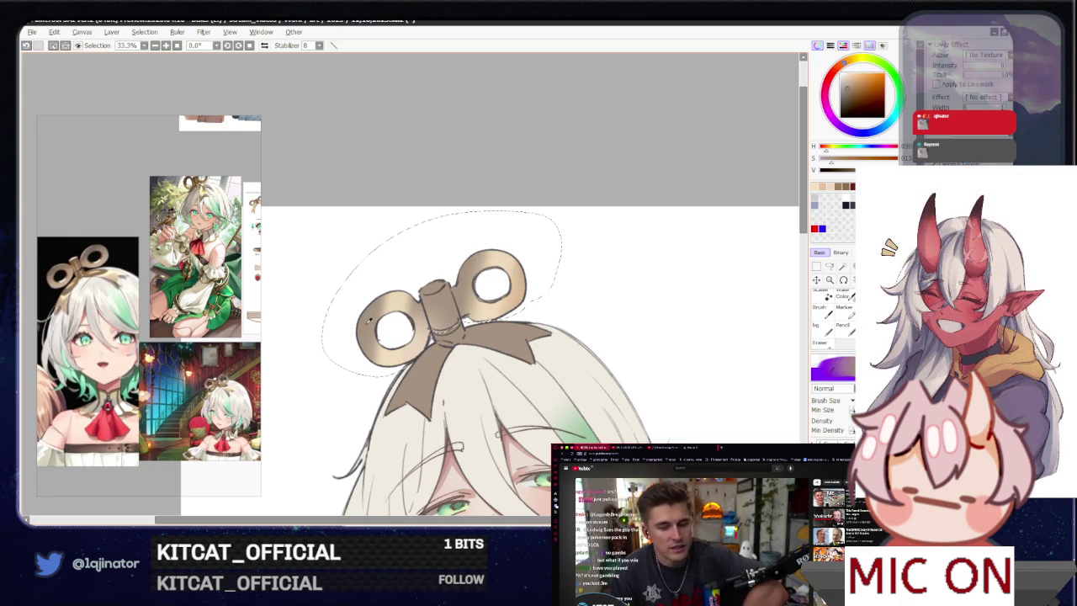
left_click(844, 67)
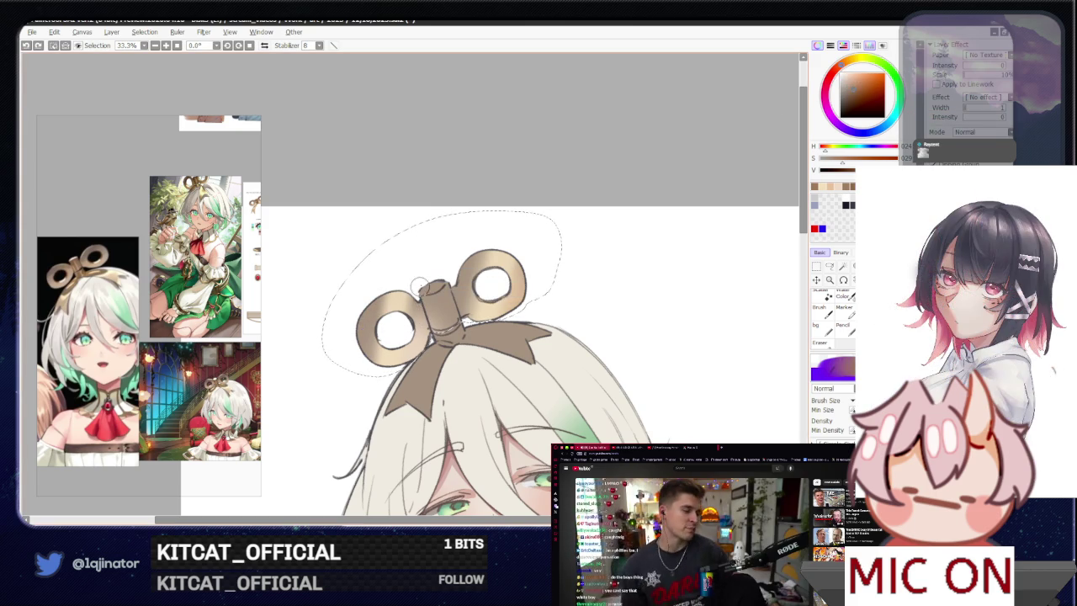
key("e")
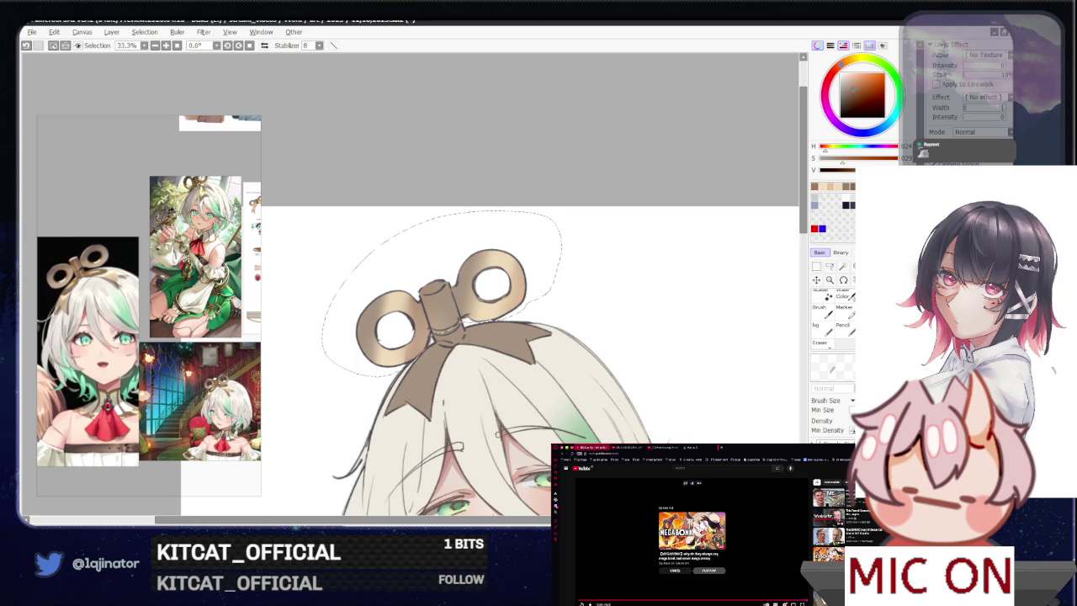
left_click(675, 571)
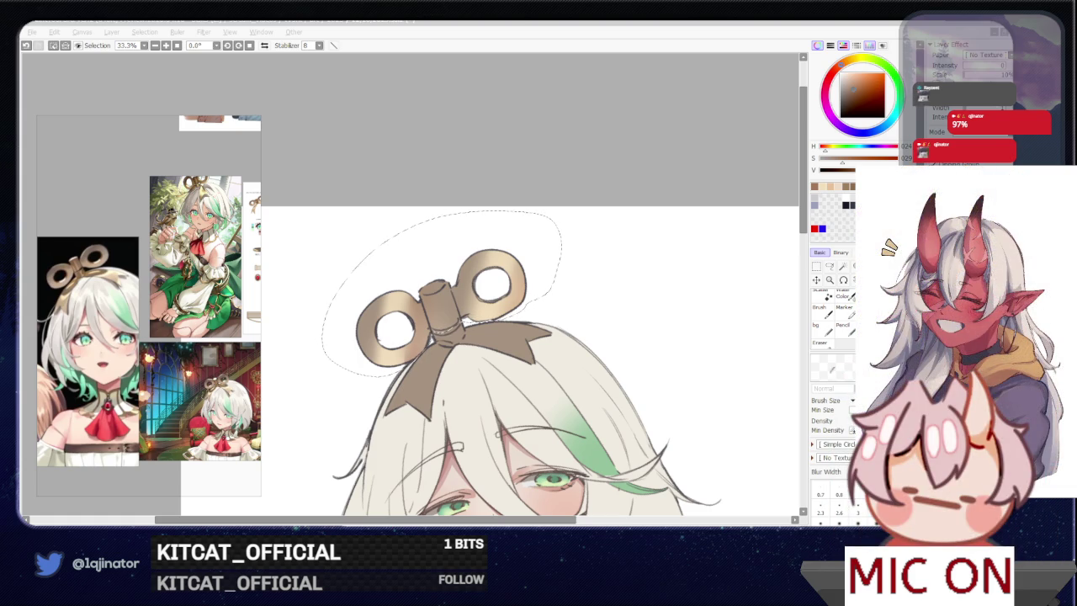
left_click(615, 149)
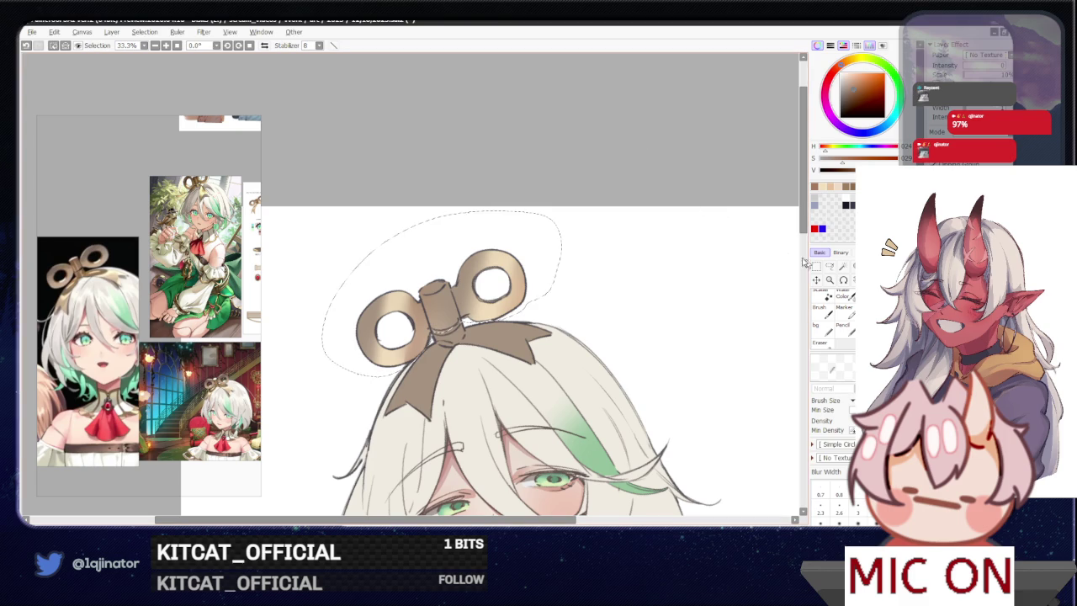
- Reselect the key area and add a sampled light tan highlight to its left loop
key("ctrl+d")
mouse_move(571, 323)
left_mouse_down()
mouse_move(559, 363)
mouse_move(515, 344)
left_mouse_up()
key("b")
right_click(490, 293)
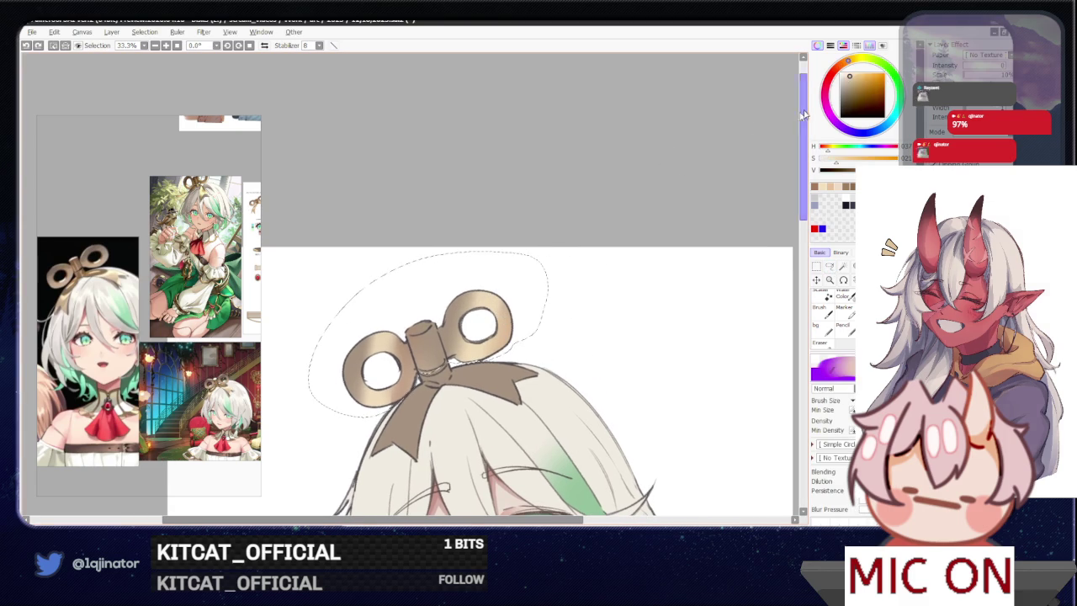
left_click_drag(461, 270, 484, 267)
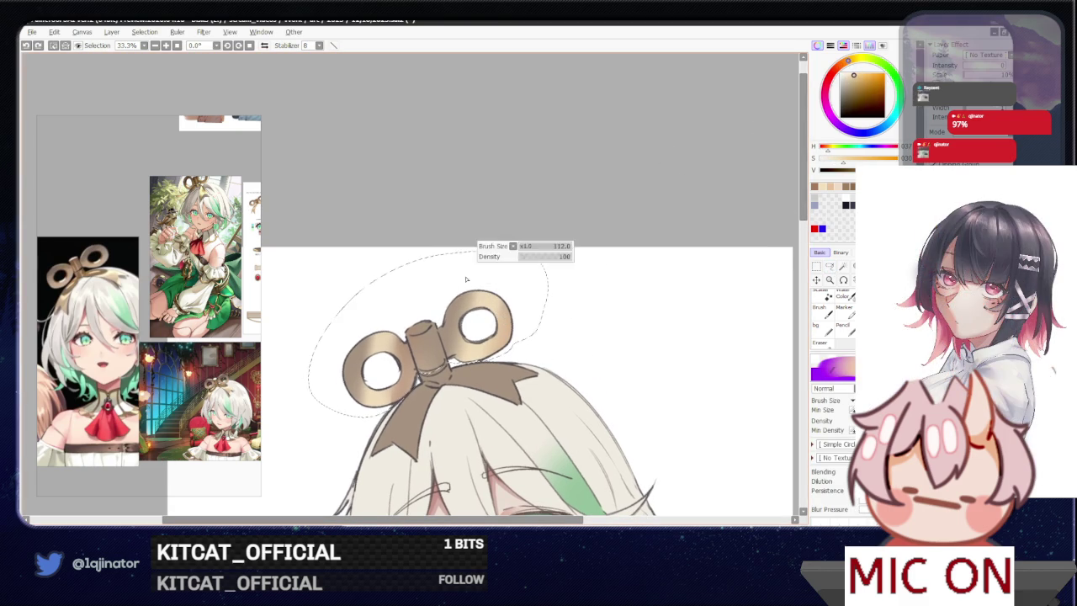
left_click_drag(458, 307, 480, 301)
key("ctrl+z")
key("ctrl+z")
left_click_drag(395, 320, 370, 370)
- Shade the key's central stem and cylinder with a darker tan, blending the paint
left_click(431, 353, "alt")
left_click(402, 337, "alt")
left_click_drag(402, 336, 364, 402)
key("b")
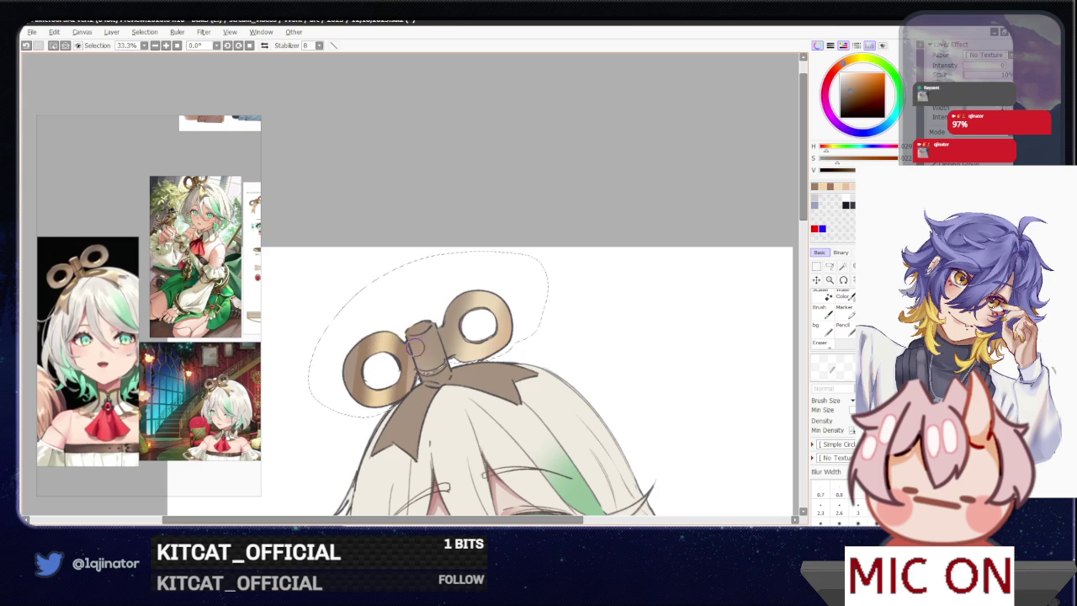
key("b")
left_click_drag(421, 327, 426, 345)
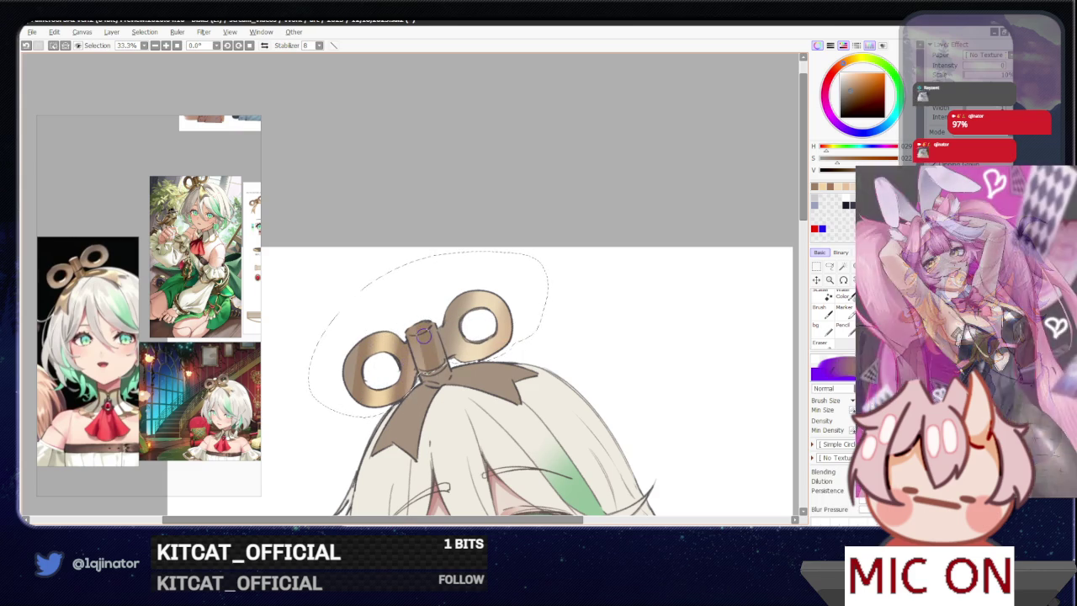
- Add a light stroke and a darker edge to the key's right ring
key("b")
key("b")
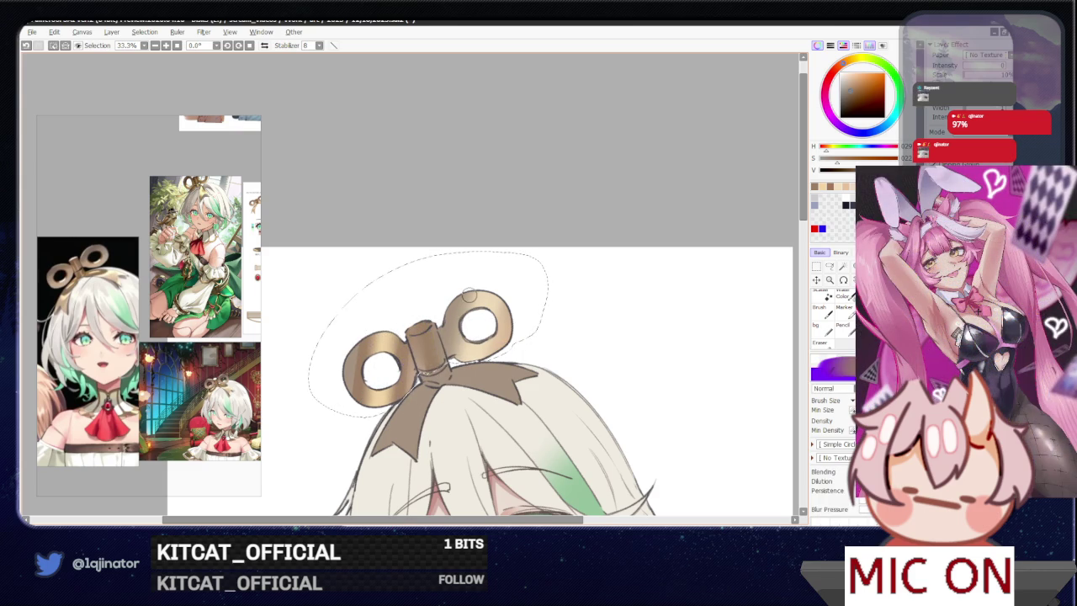
left_click_drag(468, 291, 461, 346)
left_click_drag(492, 311, 495, 345)
key("b")
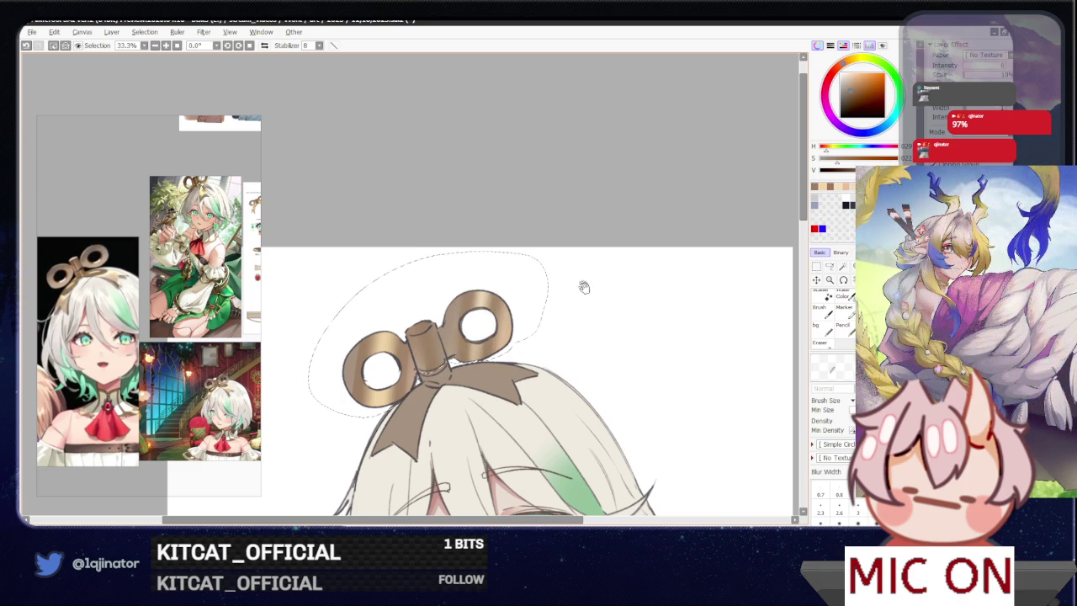
left_click_drag(580, 350, 564, 378)
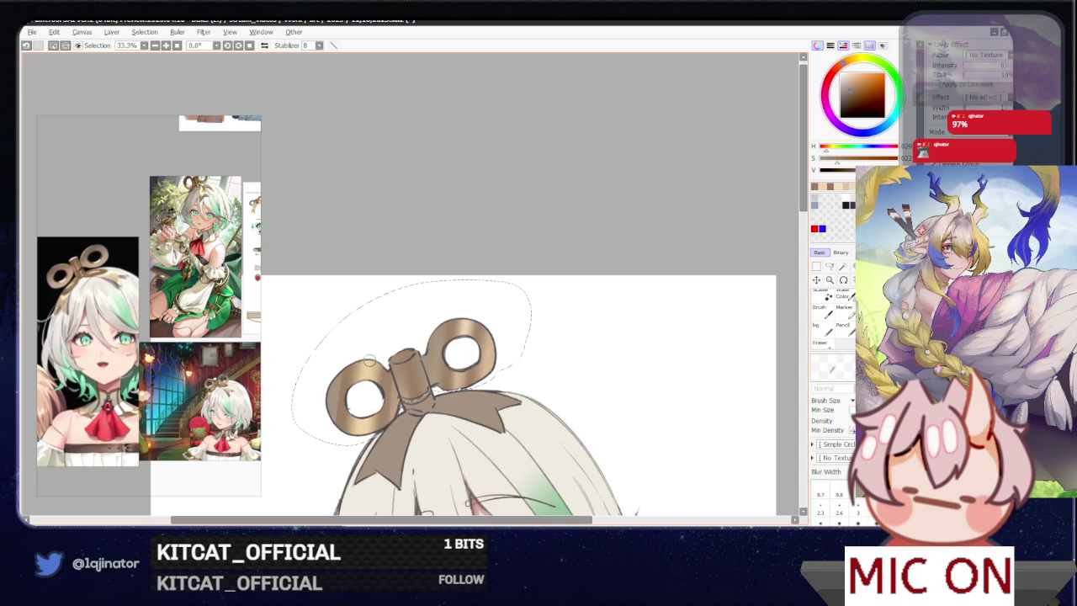
scroll(334, 404, "down", 3)
- Clear the selection around the wind-up key and zoom in
left_click(830, 266)
left_click(717, 320)
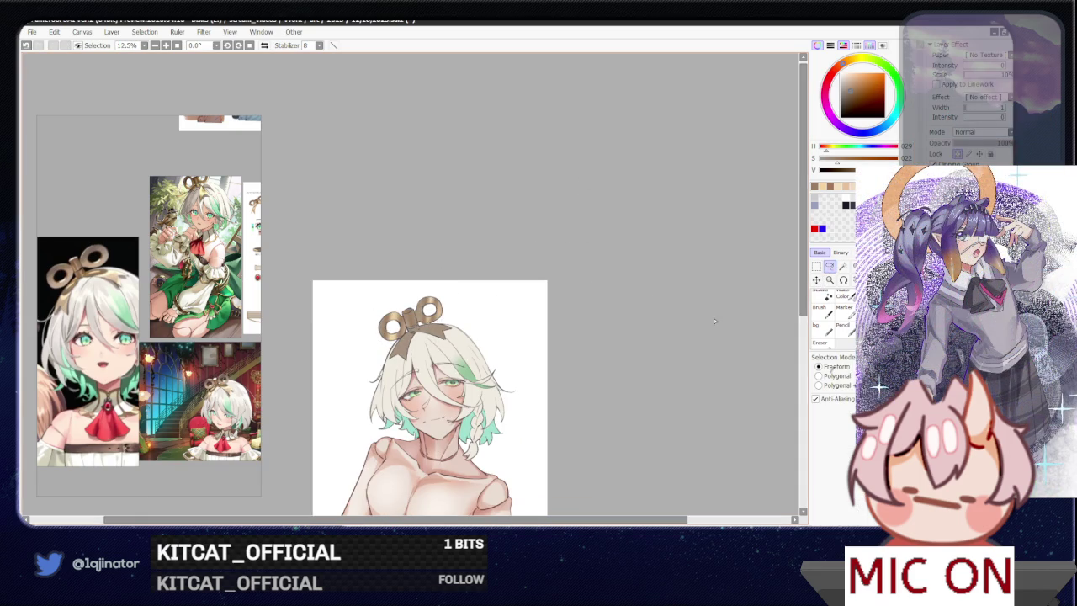
scroll(551, 303, "up", 1)
scroll(539, 373, "up", 1)
scroll(471, 328, "up", 1)
- Try a cream patch on the brown bow with a resized brush, then undo it
key("b")
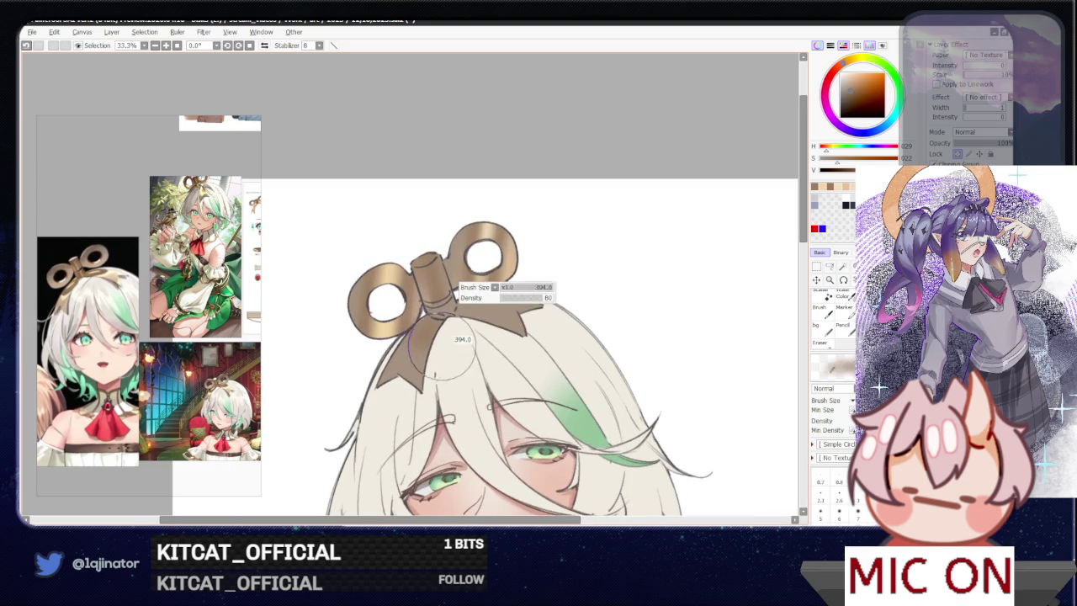
left_click_drag(402, 344, 411, 367)
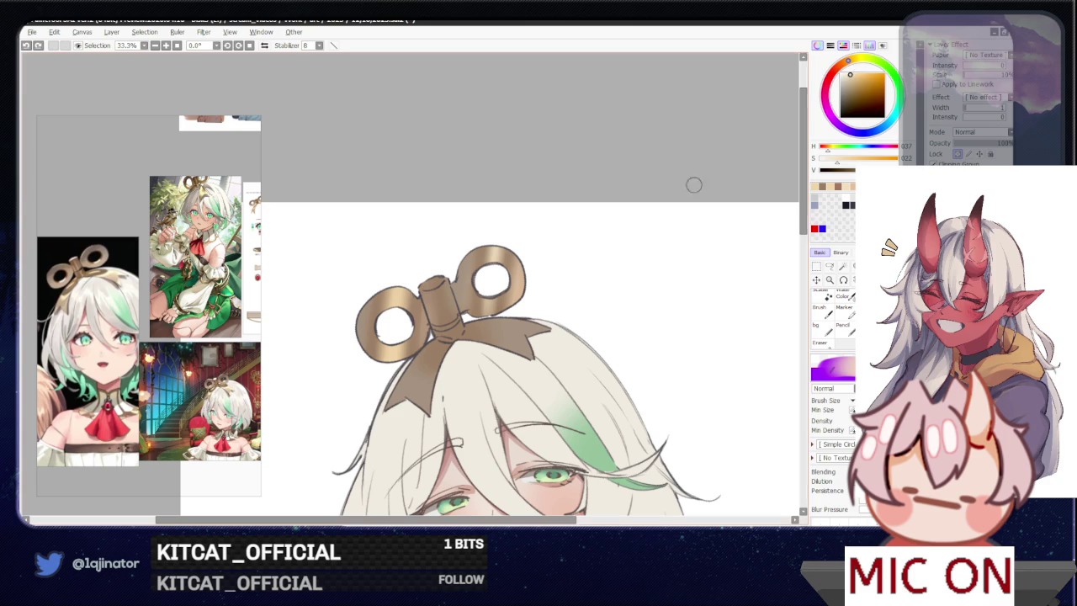
mouse_move(412, 383)
left_mouse_down()
mouse_move(404, 366)
mouse_move(442, 357)
left_mouse_up()
key("ctrl+z")
key("e")
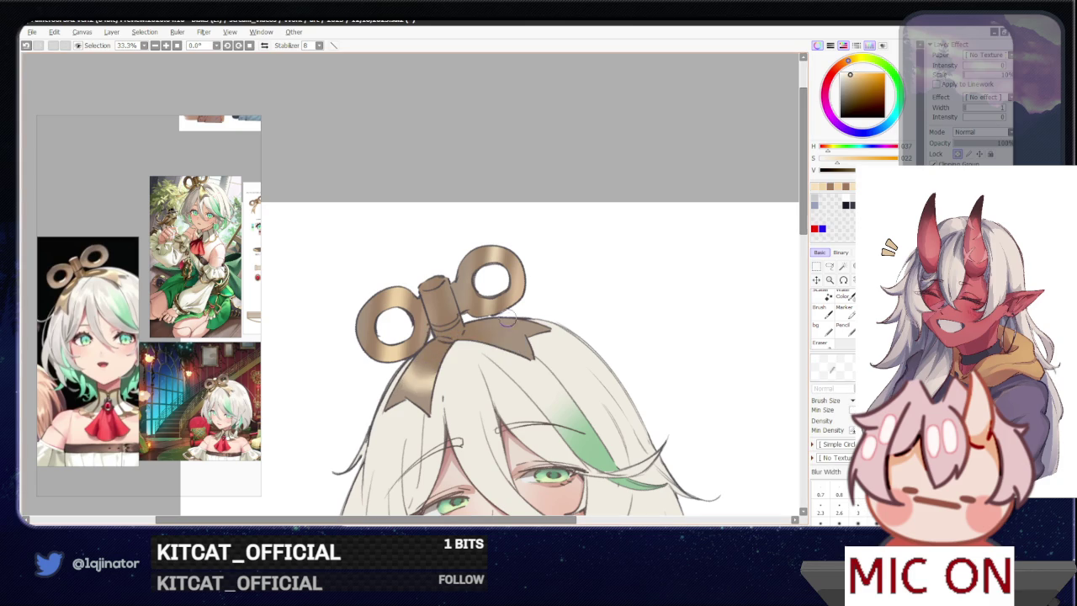
key("b")
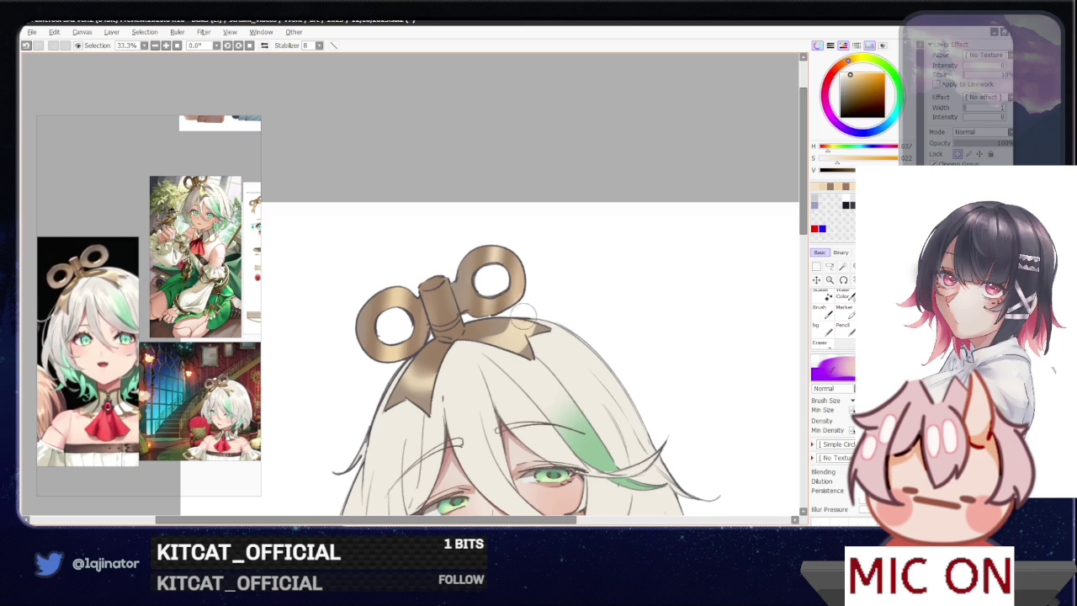
key("e")
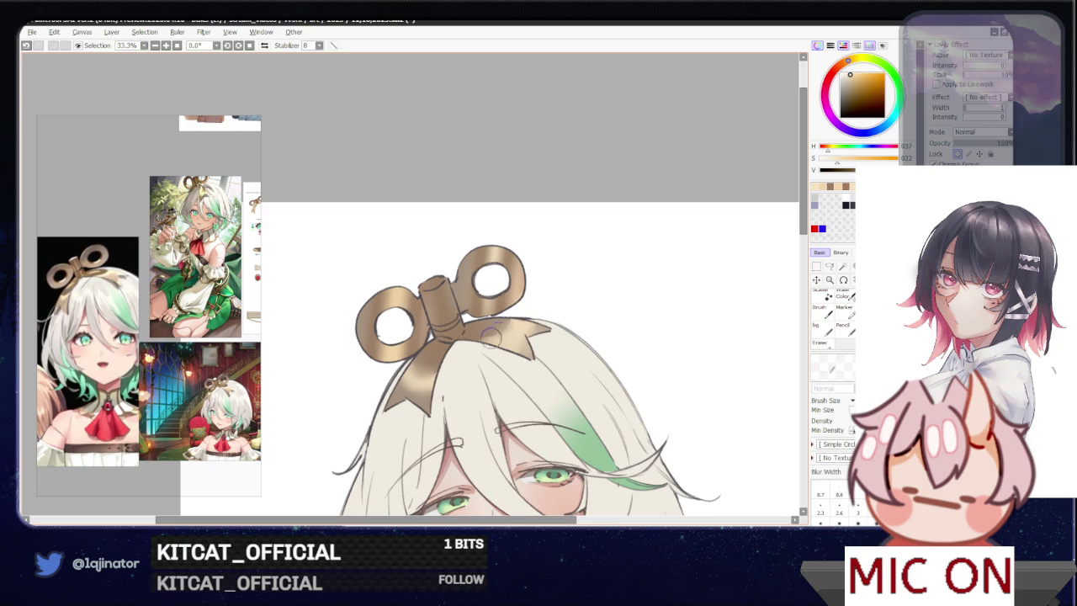
- Toggle between brush and blending tools and view the layer blending modes without changing them
left_click_drag(530, 324, 511, 334)
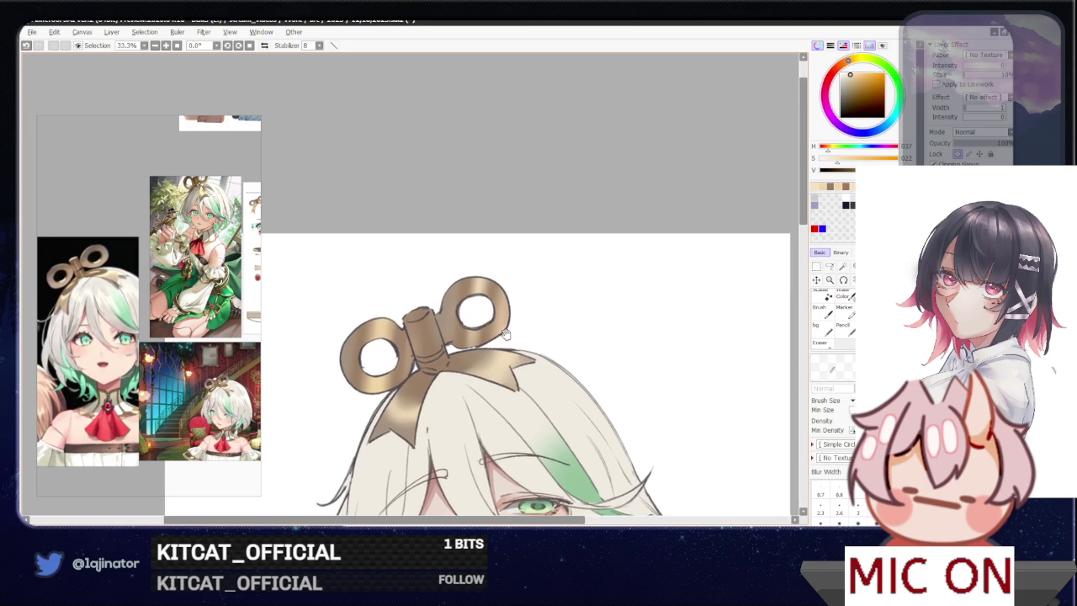
key("b")
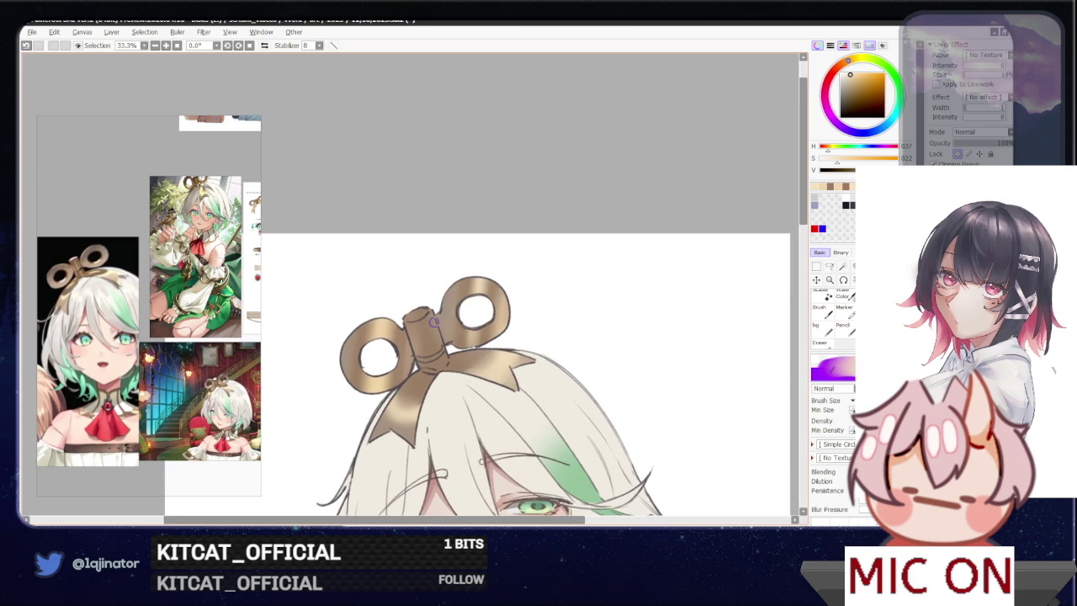
key("b")
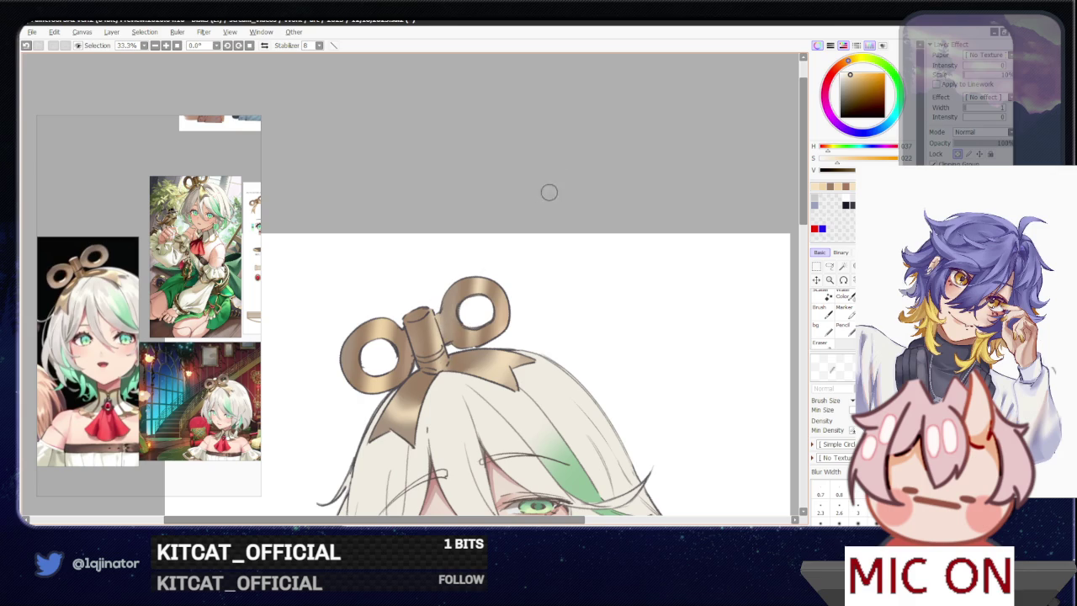
scroll(548, 291, "down", 1)
scroll(589, 328, "down", 1)
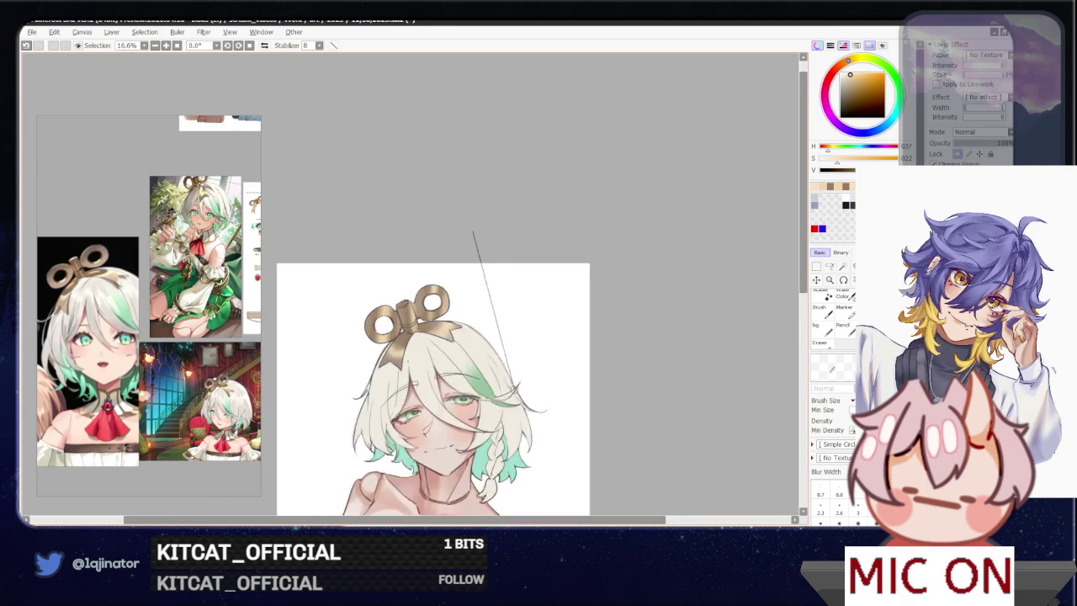
scroll(639, 362, "down", 1)
scroll(656, 374, "down", 1)
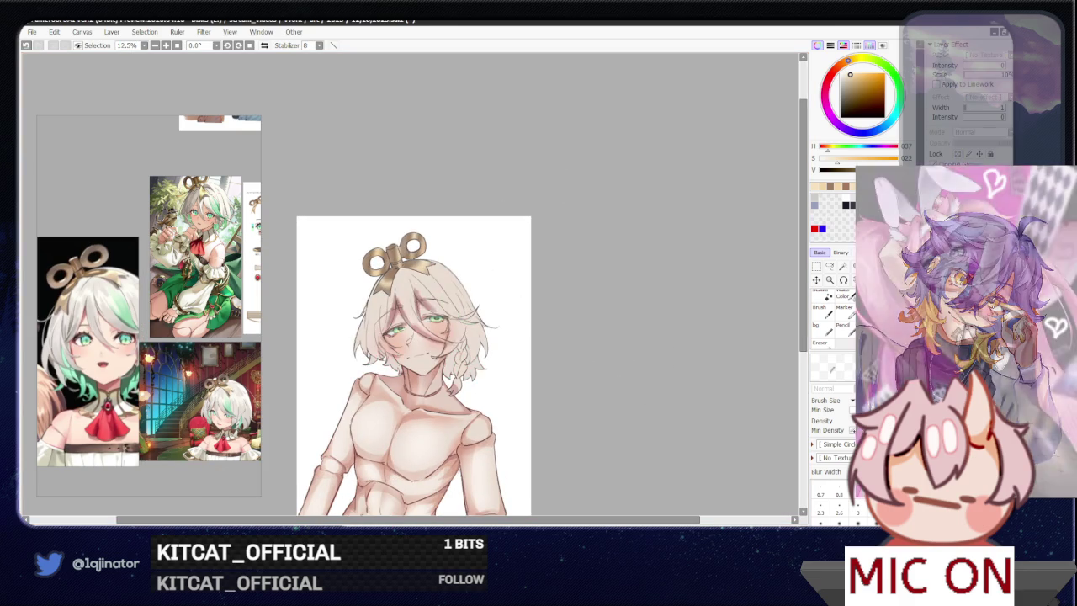
left_click(993, 133)
left_click(990, 140)
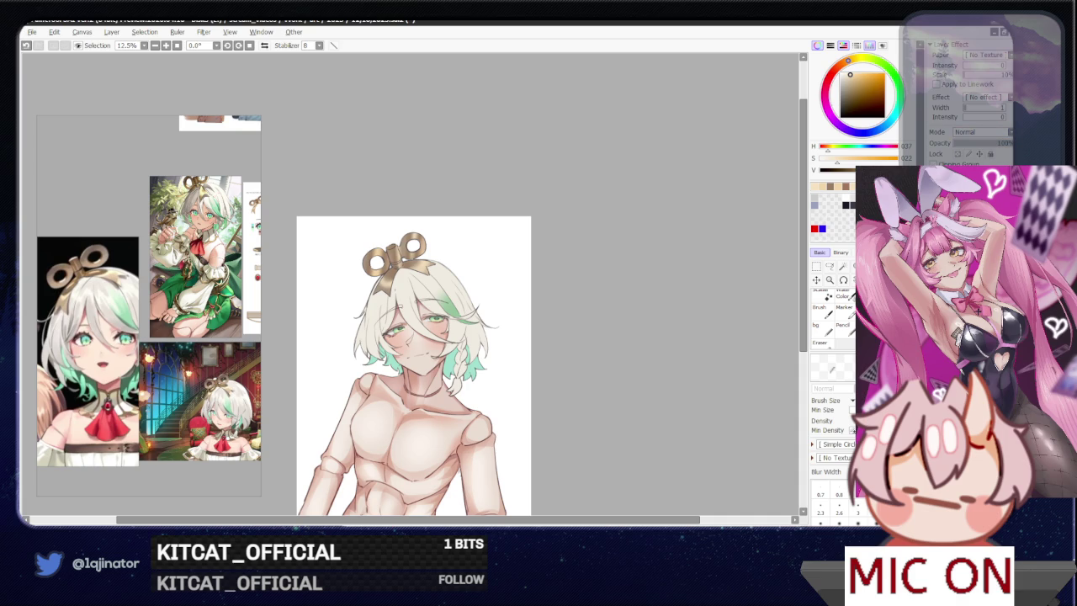
- Set the layer to Multiply and try a blue stroke on the face, then undo it
scroll(998, 139, "down", 1)
key("ctrl+plus")
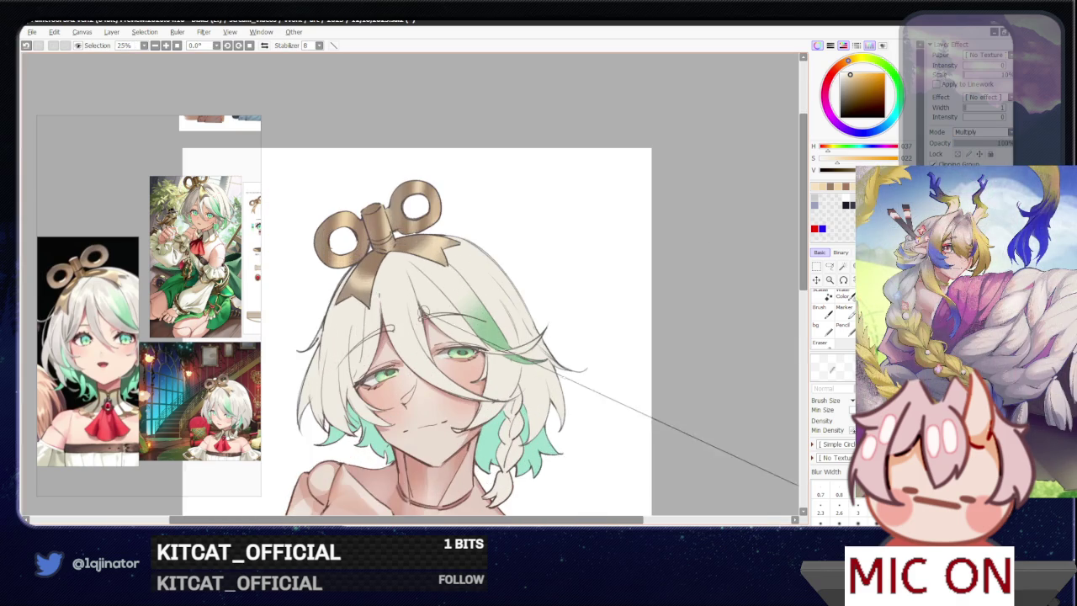
key("b")
left_click(862, 132)
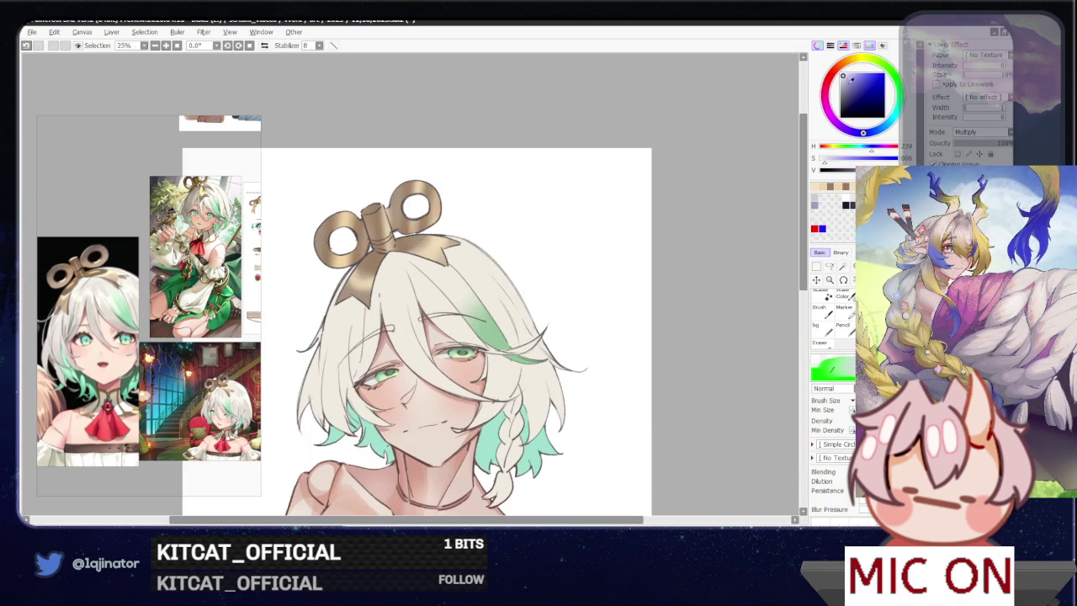
left_click_drag(402, 305, 407, 350)
key("ctrl+z")
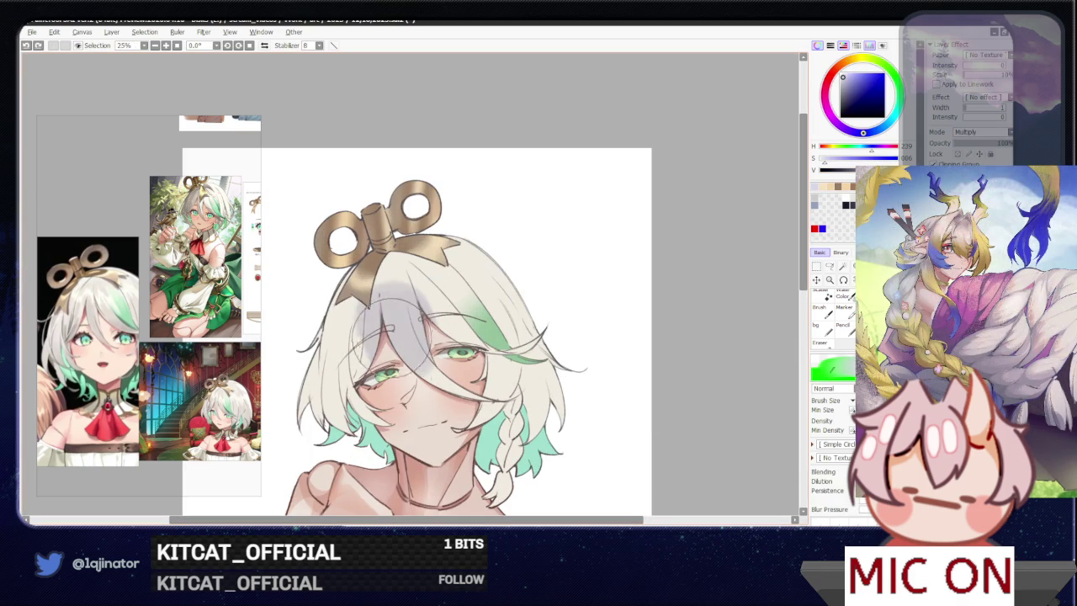
- Pick a dark orange-brown and fine-tune its saturation and shade
left_click(820, 98)
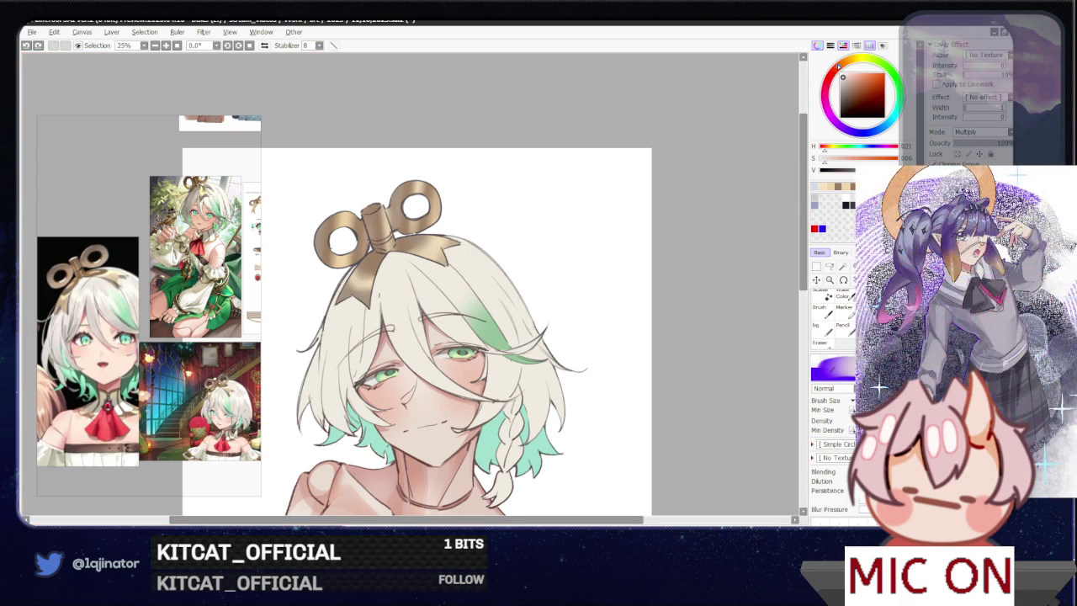
key("ctrl+z")
left_click(847, 79)
left_click(843, 83)
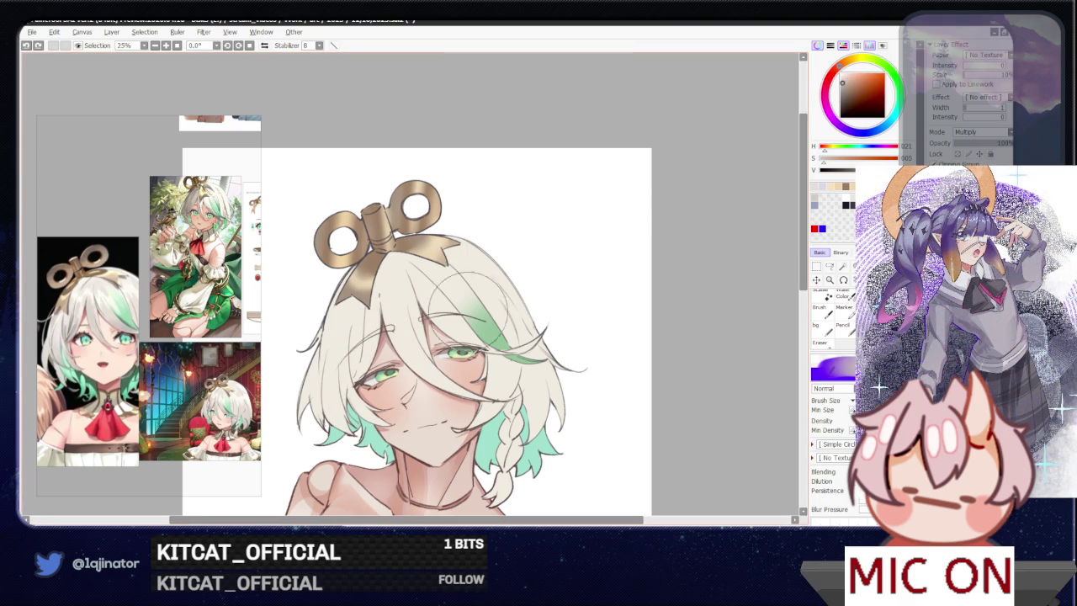
left_click_drag(603, 320, 570, 355)
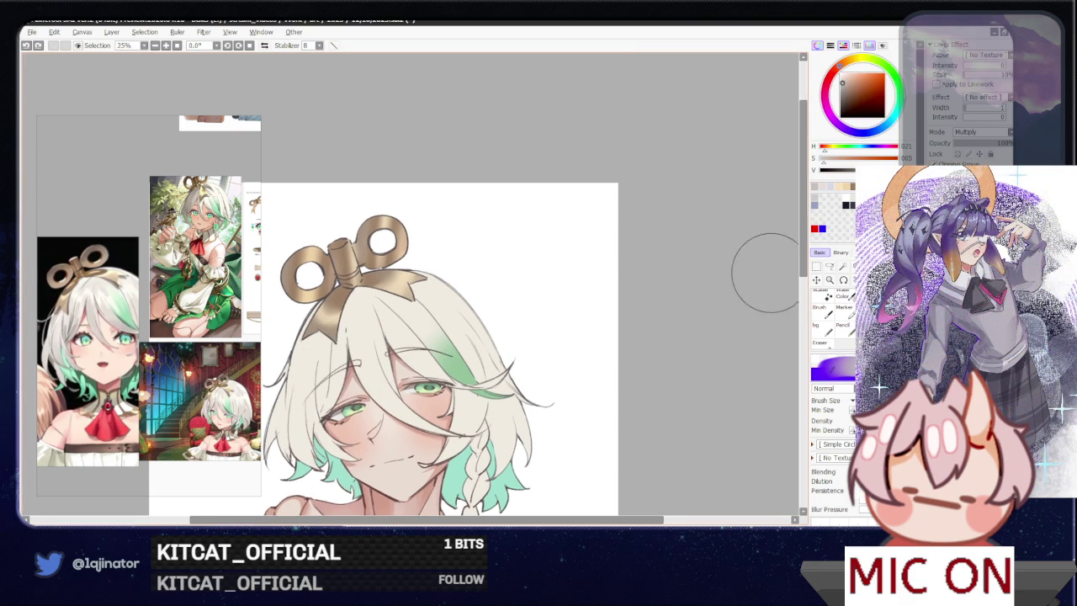
- Lasso the hair strand over the left eye and paint it lighter
left_click(828, 266)
scroll(328, 450, "up", 1)
left_click_drag(328, 450, 334, 411)
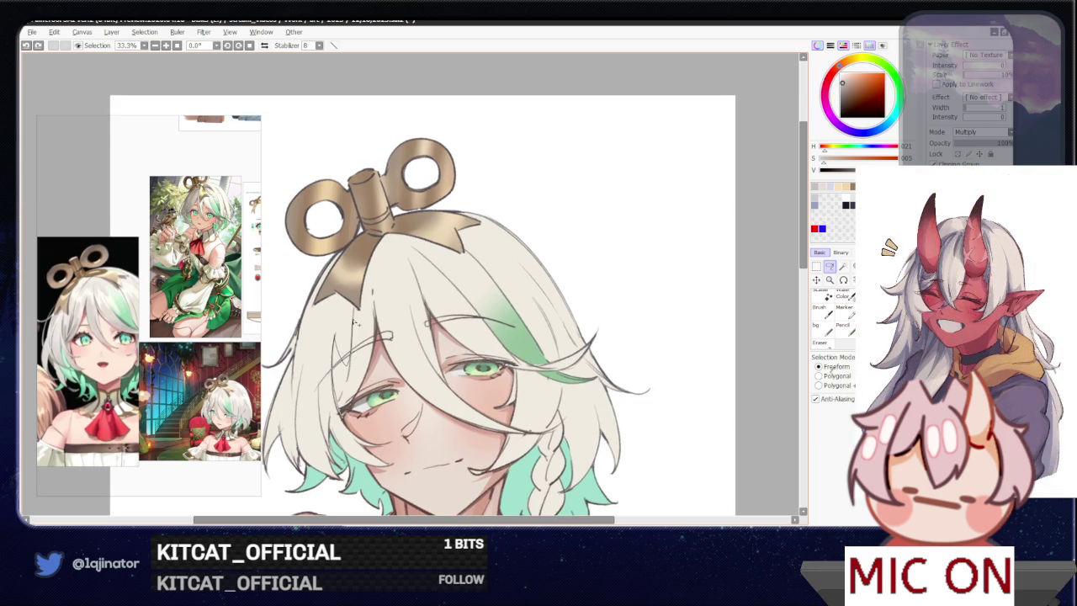
left_click_drag(344, 398, 347, 393)
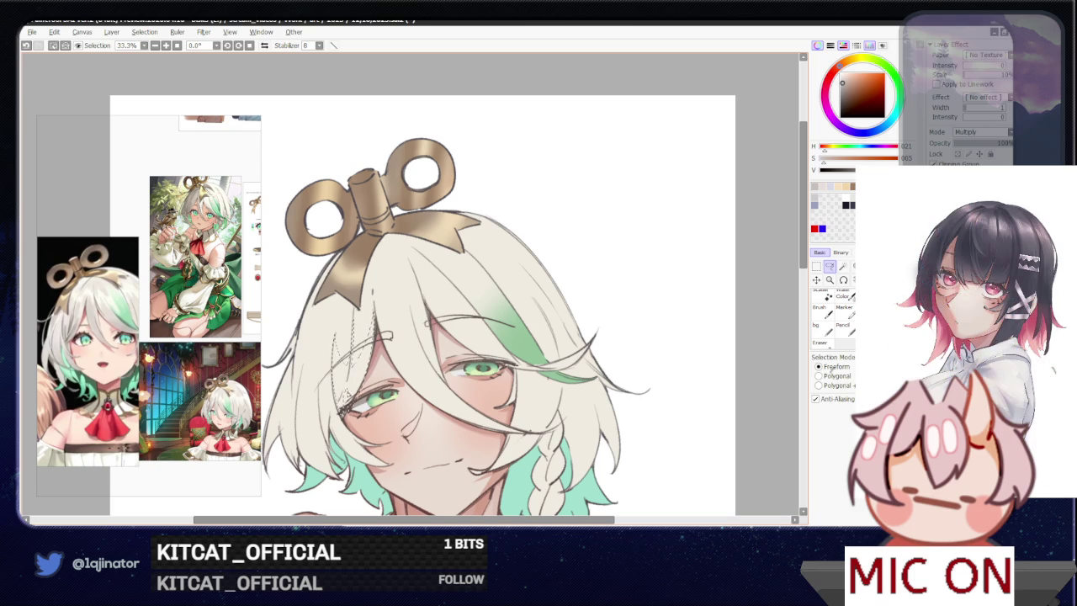
key("b")
left_click_drag(337, 404, 370, 353)
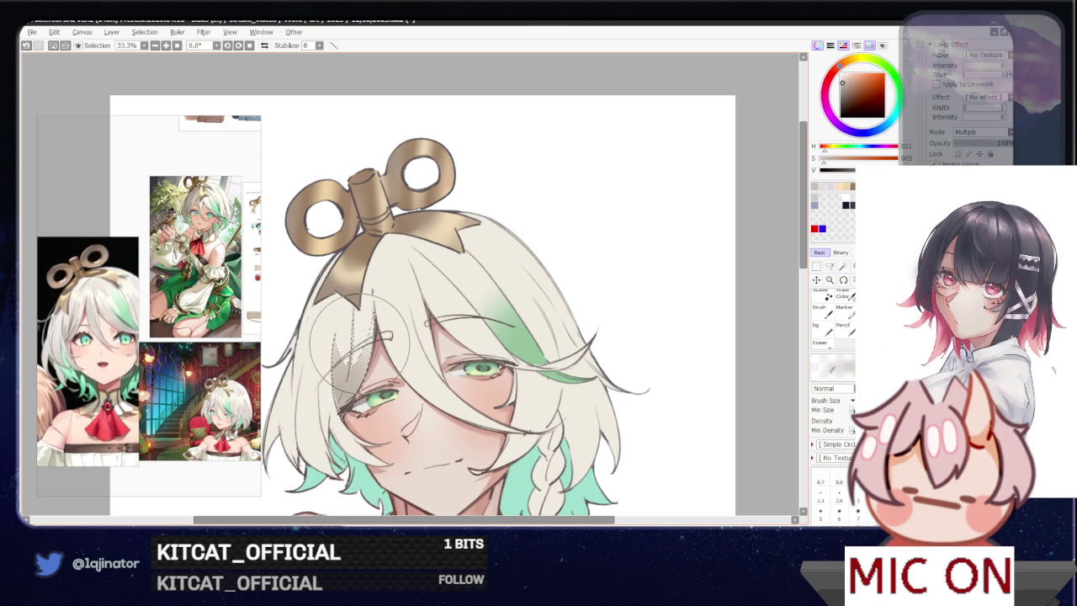
left_click(830, 266)
- Rotate the canvas to angle the head and sketch thin strokes in the hair above the left eye
left_click_drag(504, 345, 552, 341)
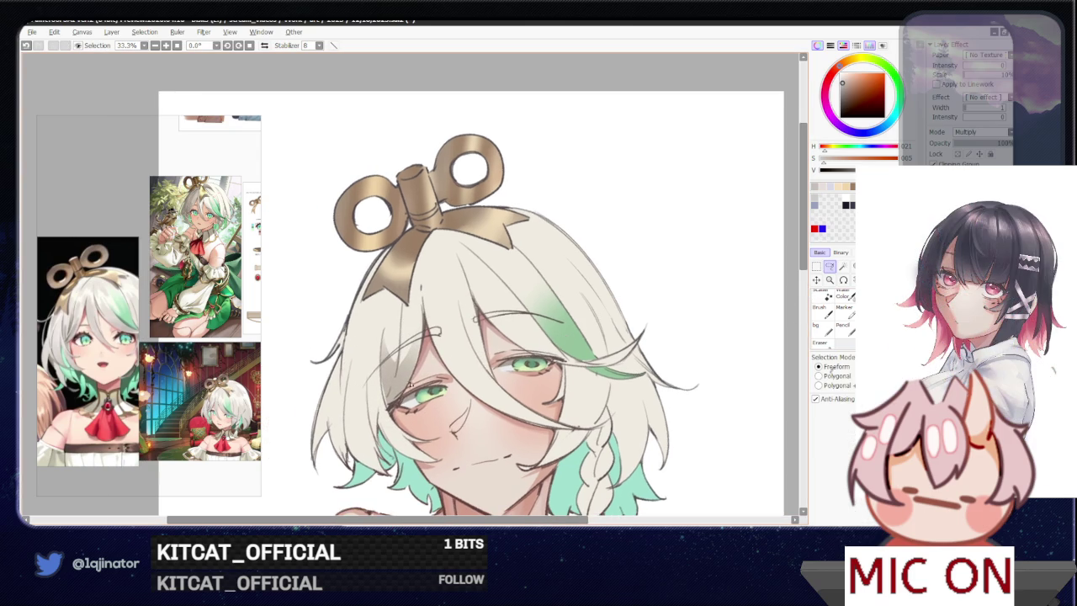
left_click_drag(407, 385, 412, 349)
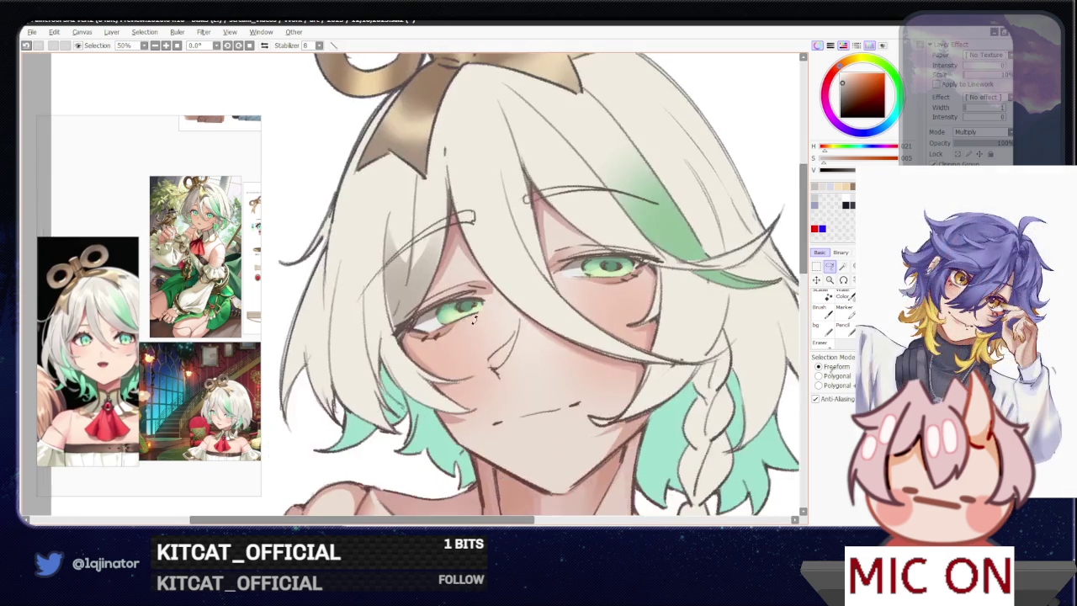
left_click_drag(504, 252, 362, 387)
mouse_move(413, 298)
left_mouse_down()
mouse_move(360, 375)
mouse_move(335, 387)
left_mouse_up()
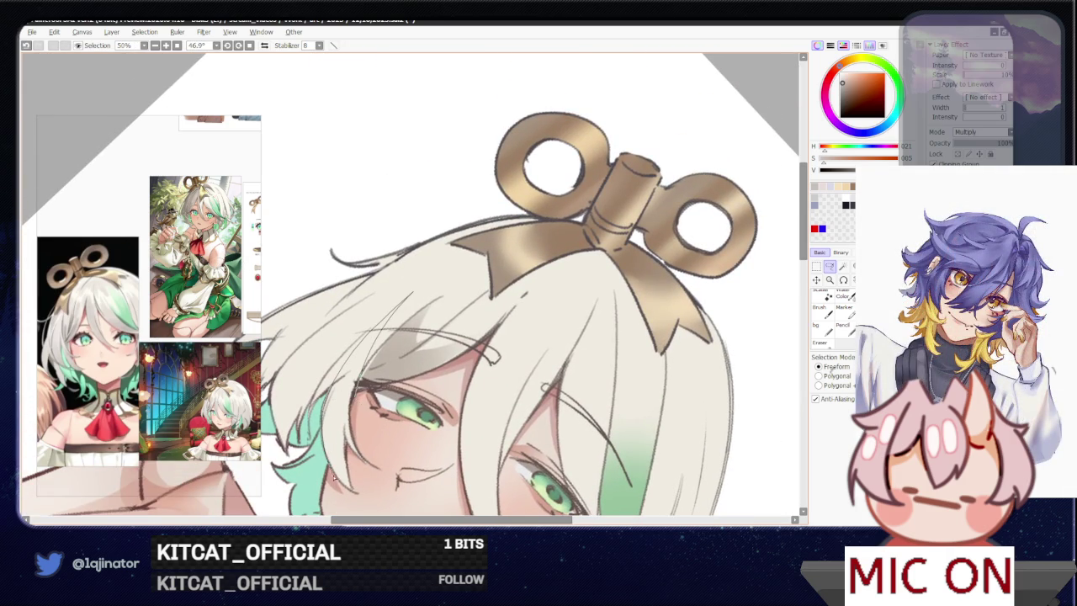
- Outline the cheek and left hair strands, then zoom out and return the view near upright
left_click_drag(397, 469, 359, 370)
left_click_drag(309, 408, 374, 381)
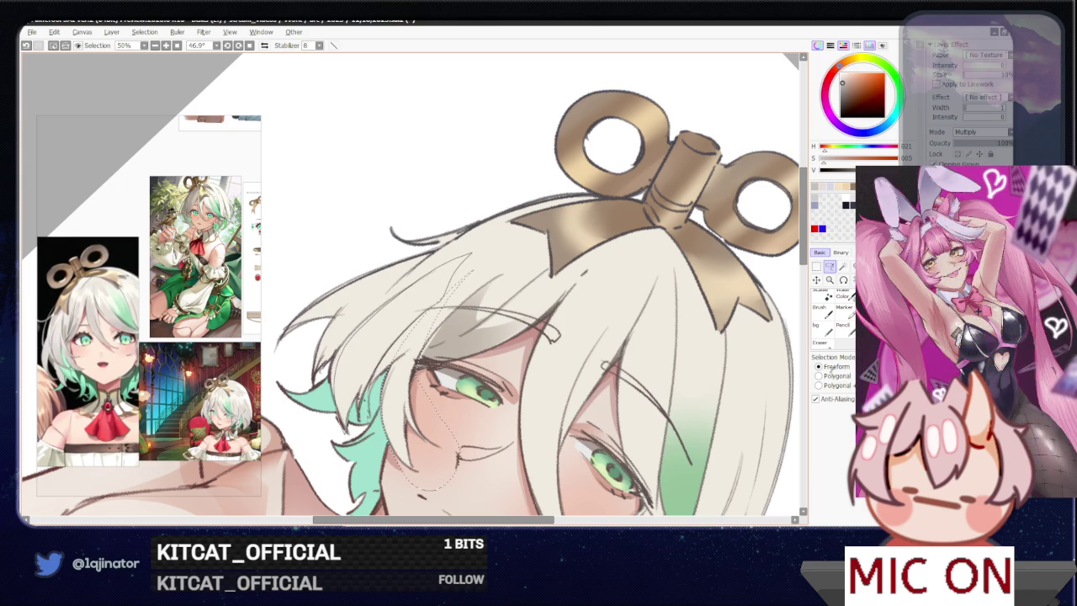
mouse_move(468, 254)
left_mouse_down()
mouse_move(344, 328)
mouse_move(333, 364)
left_mouse_up()
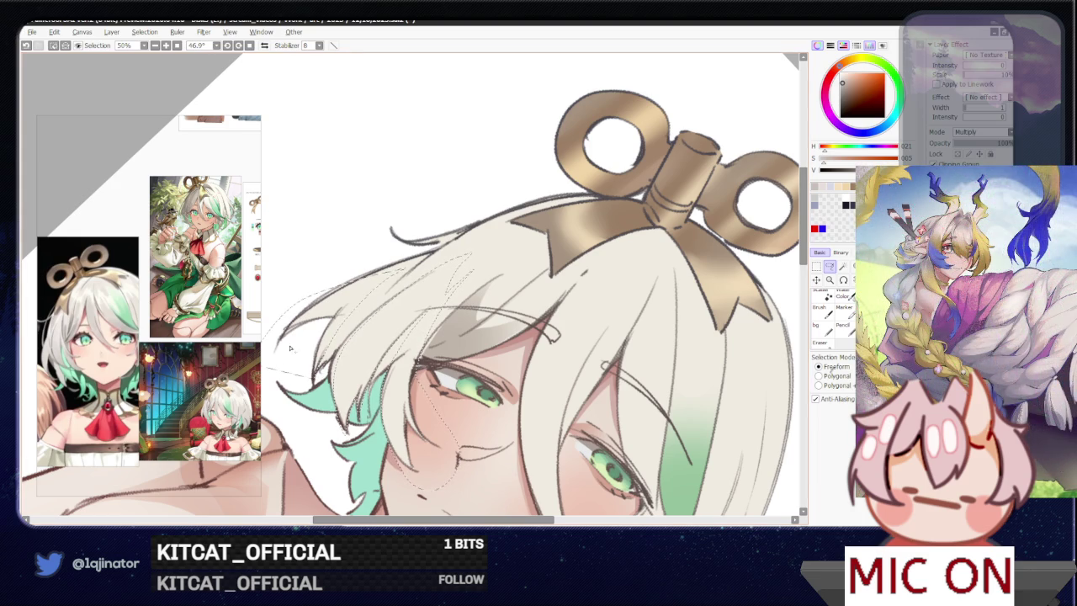
key("b")
key("ctrl+minus")
key("ctrl+minus")
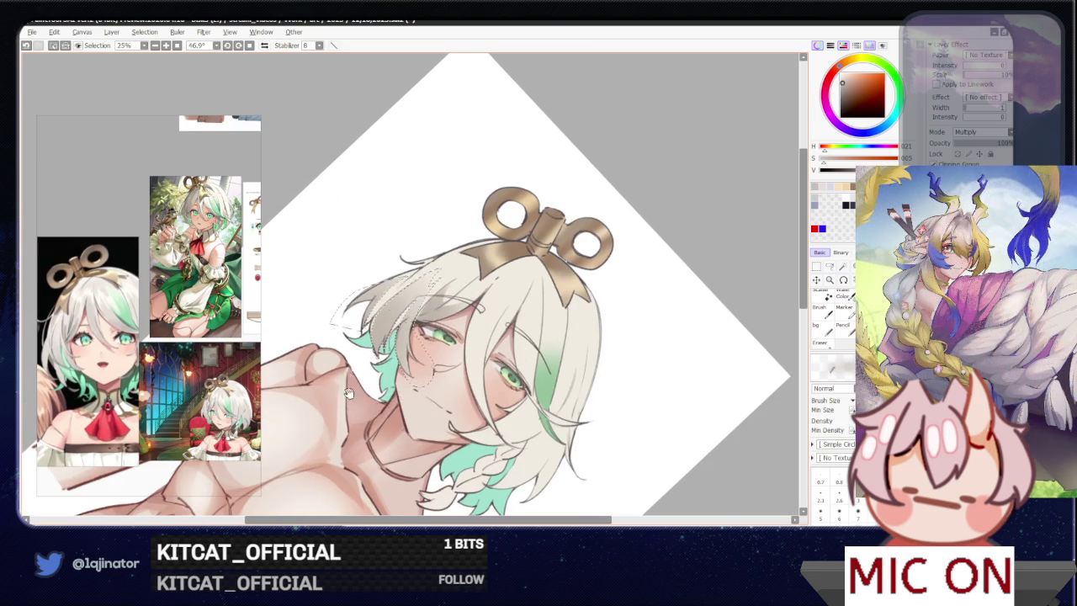
key("Delete")
key("Delete")
key("Delete")
left_click(830, 266)
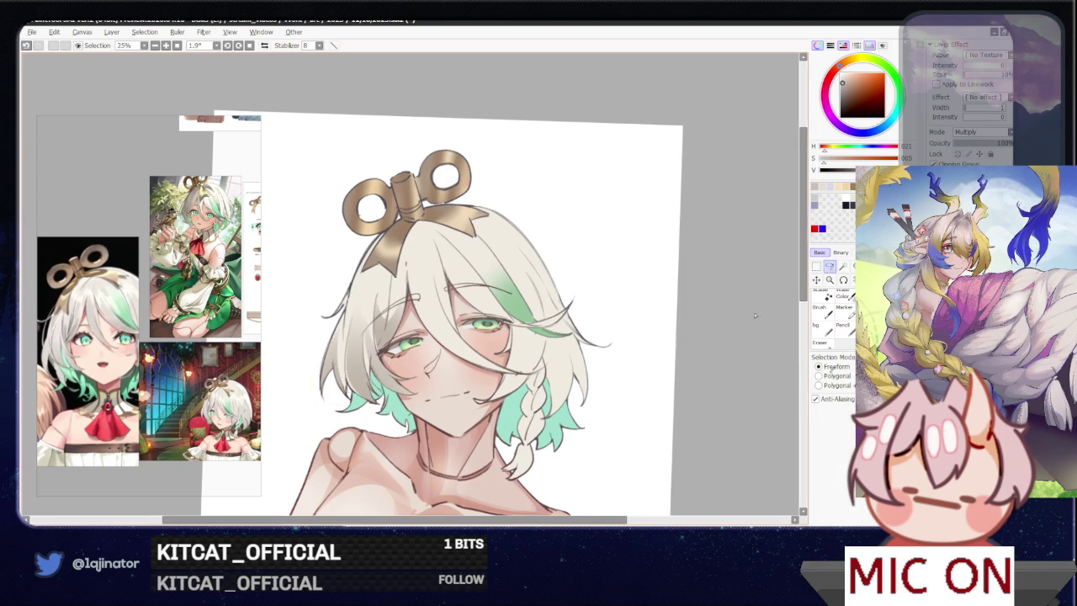
- Zoom in on the face and shade grey inside a lasso selection there, then deselect
left_click_drag(710, 356, 441, 365)
key("ctrl+plus")
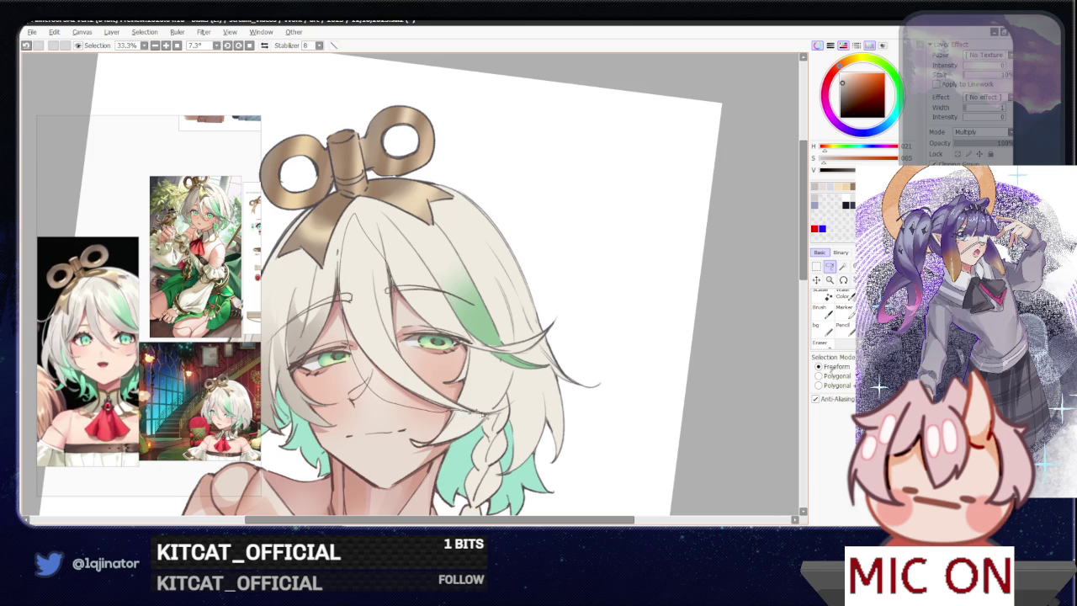
mouse_move(440, 390)
left_mouse_down()
mouse_move(395, 320)
mouse_move(364, 419)
mouse_move(370, 395)
mouse_move(581, 345)
mouse_move(580, 380)
mouse_move(647, 357)
mouse_move(571, 355)
mouse_move(477, 324)
left_mouse_up()
key("b")
key("ctrl+d")
- Select the cheek and the right side of the hair and paint grey shadow there
key("l")
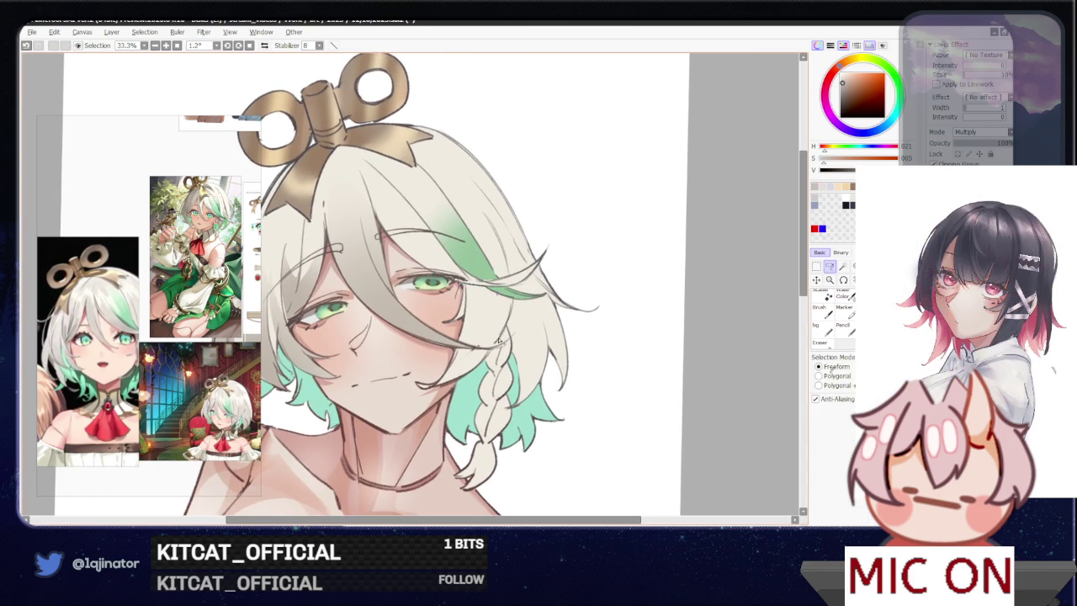
left_click_drag(401, 388, 453, 284)
left_click_drag(499, 352, 457, 347)
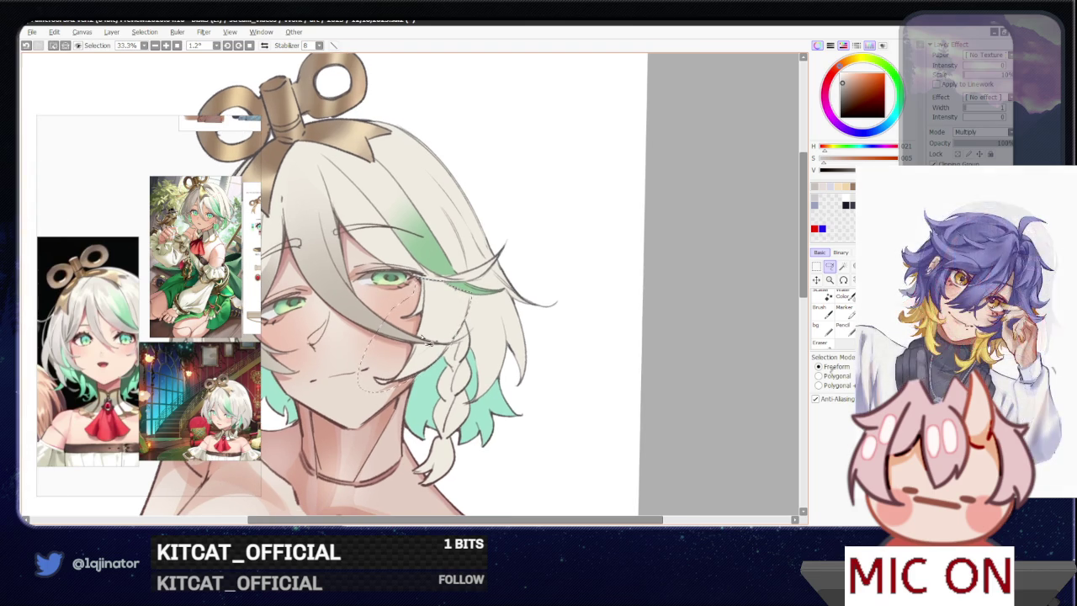
scroll(170, 434, "up", 2)
scroll(120, 400, "up", 1)
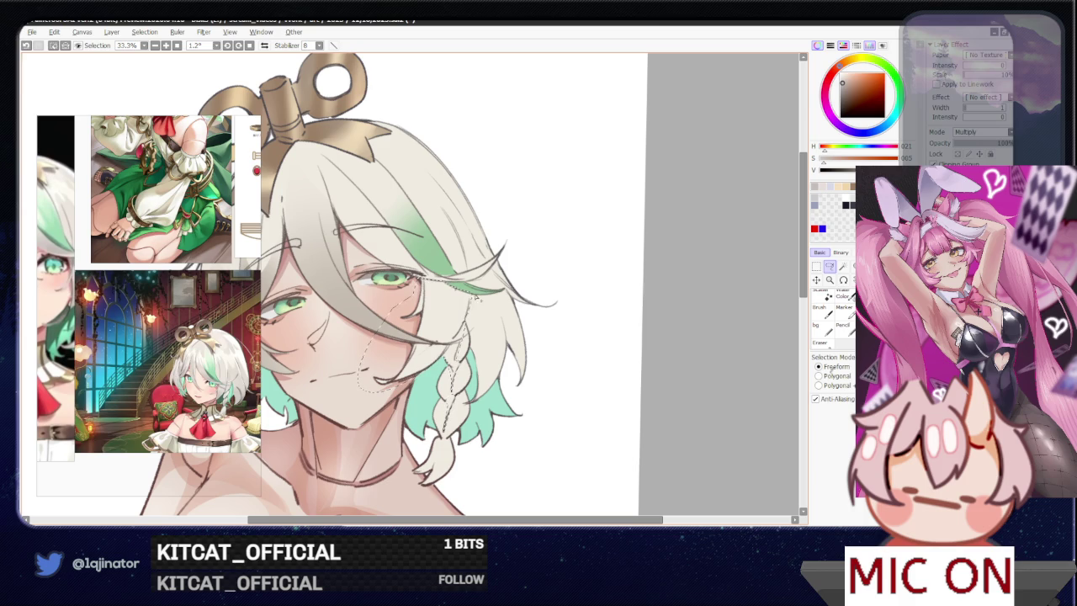
left_click_drag(519, 280, 492, 391)
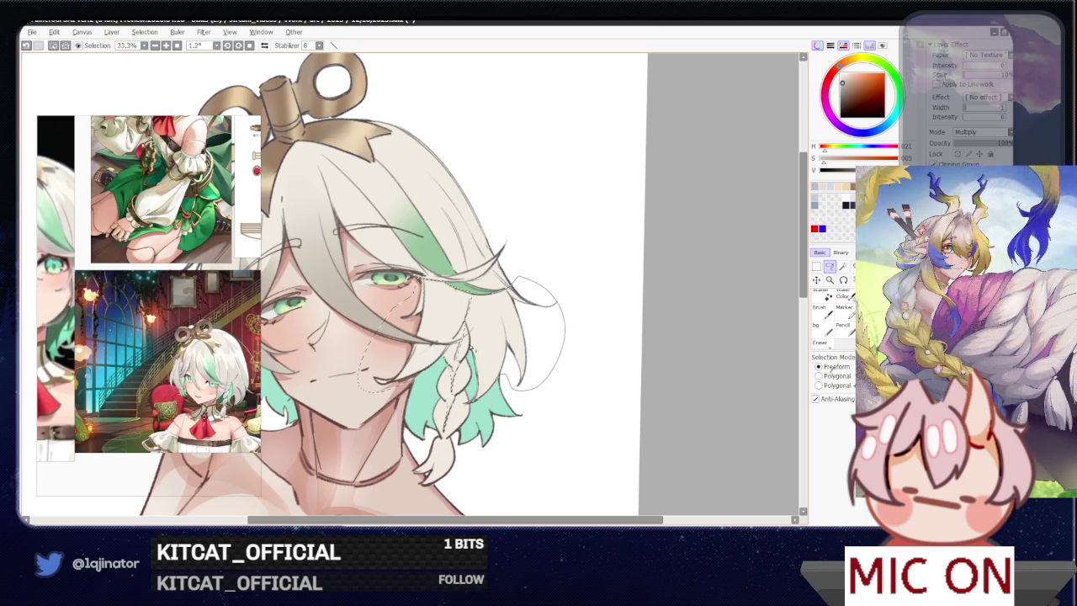
left_click_drag(467, 330, 457, 374)
scroll(457, 375, "down", 2)
key("b")
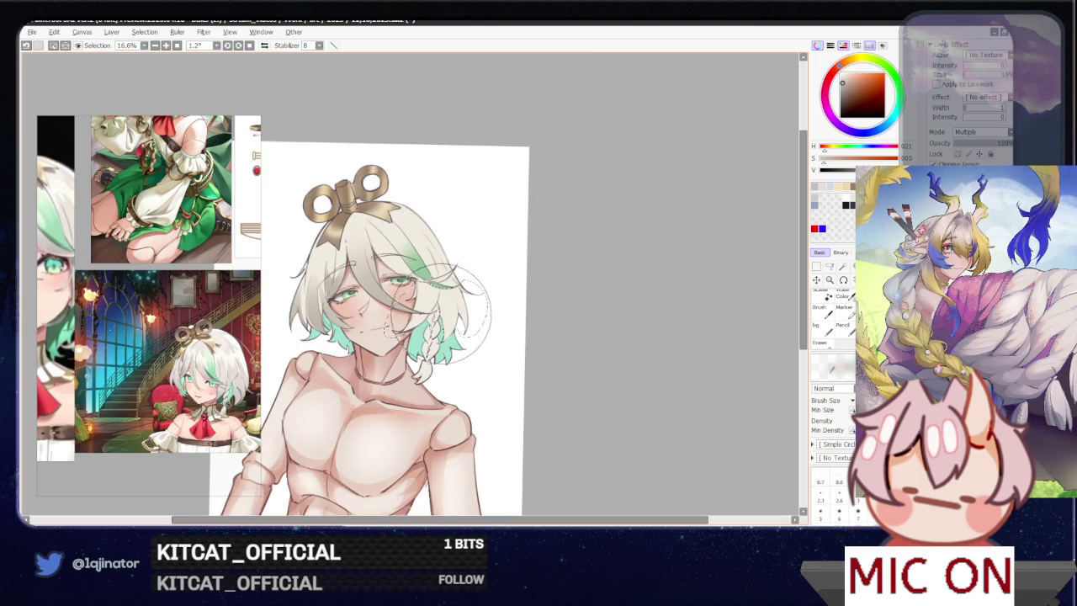
mouse_move(472, 337)
left_mouse_down()
mouse_move(439, 409)
mouse_move(530, 316)
left_mouse_up()
- Lasso the hair beneath the wind-up key and shade it grey
key("l")
scroll(515, 383, "up", 2)
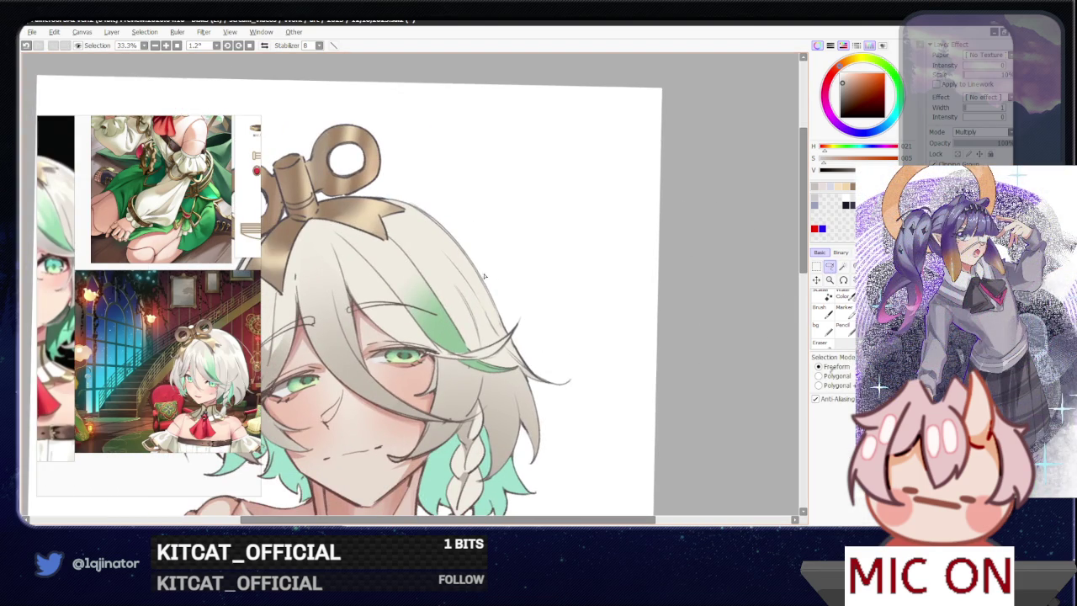
left_click_drag(486, 276, 620, 284)
key("b")
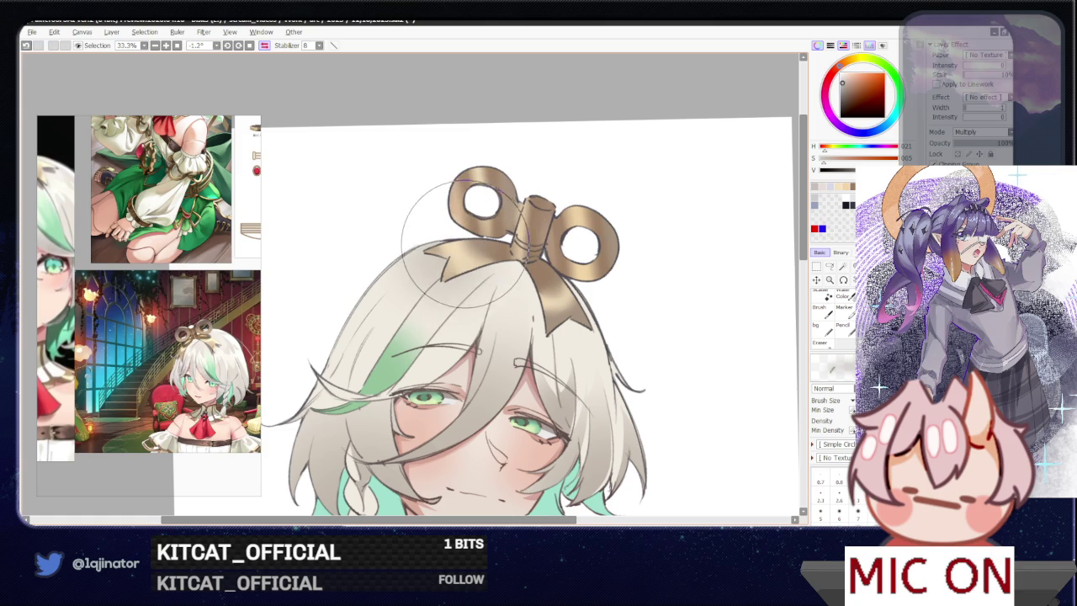
key("l")
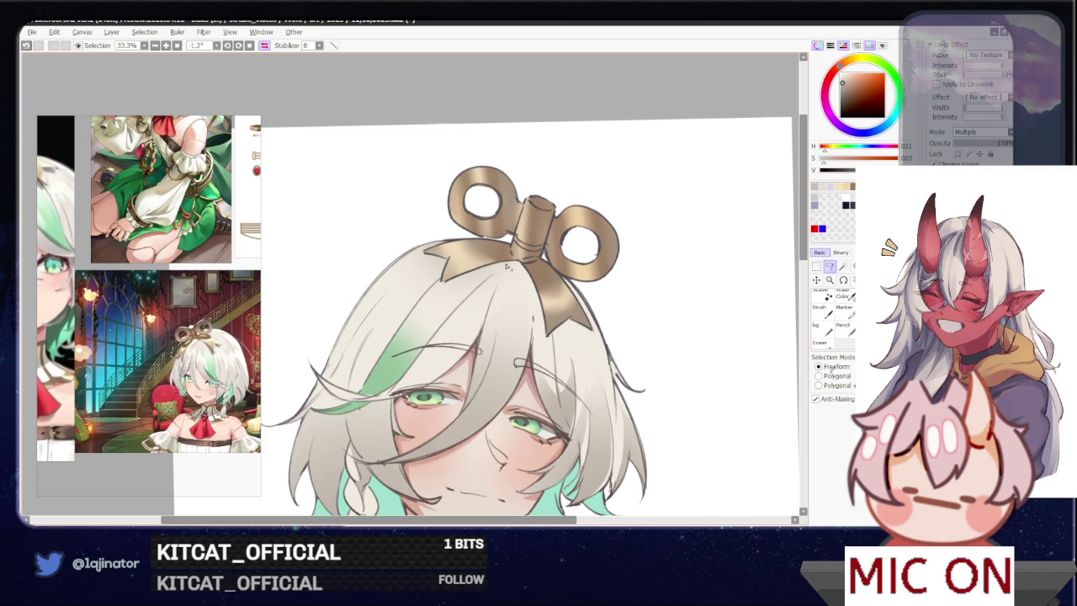
left_click_drag(530, 273, 522, 268)
mouse_move(424, 299)
left_mouse_down()
mouse_move(469, 234)
mouse_move(526, 238)
left_mouse_up()
scroll(490, 242, "down", 2)
key("b")
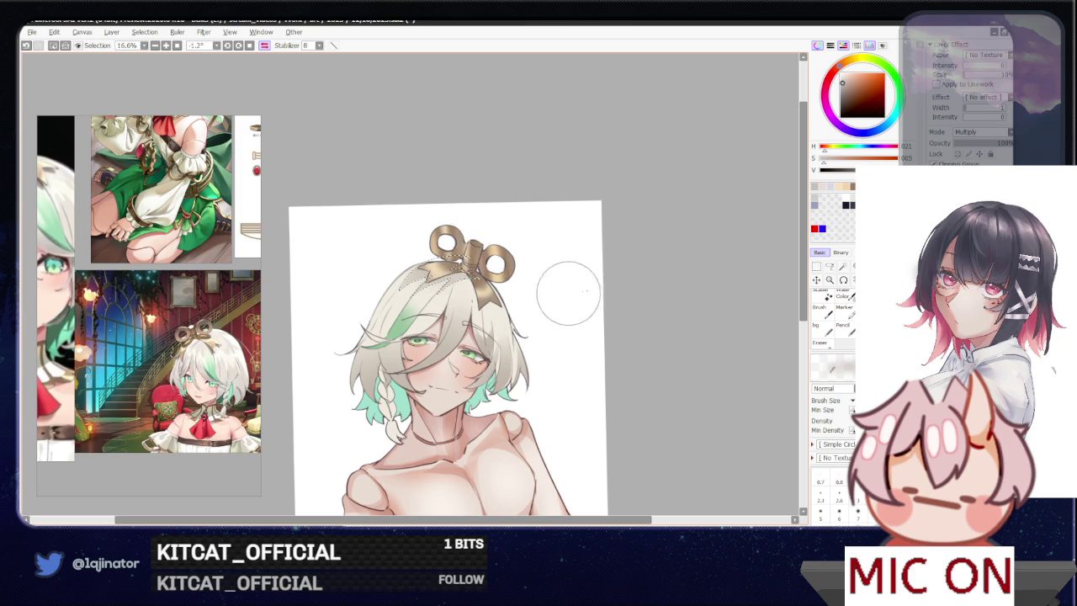
- Tilt the view about 11 degrees, paint more grey hair shading, then deselect
left_click(829, 266)
scroll(619, 325, "up", 1)
scroll(619, 325, "up", 1)
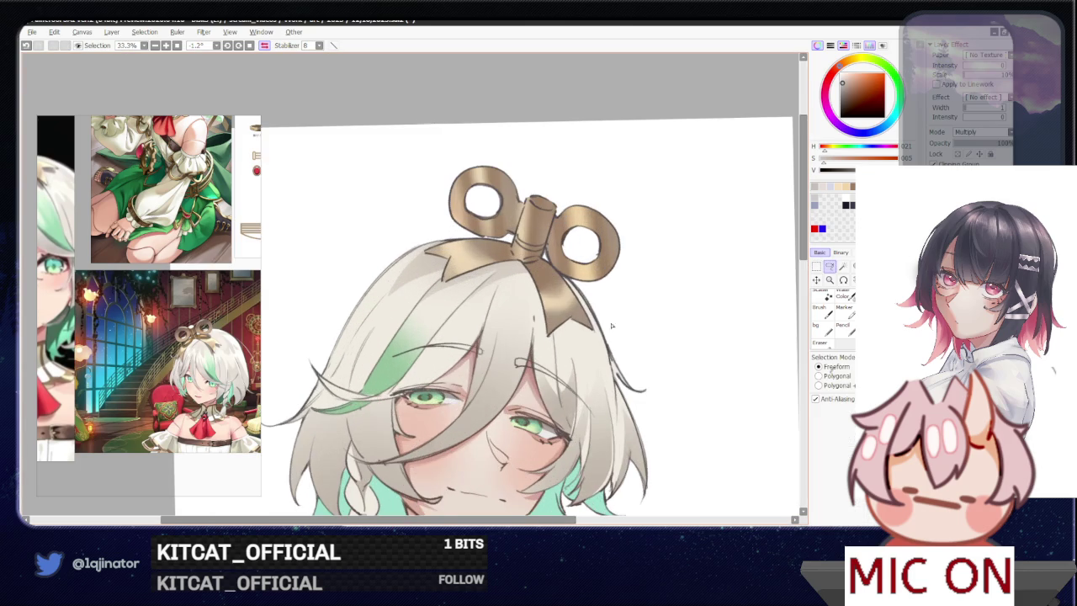
left_click_drag(577, 332, 432, 354)
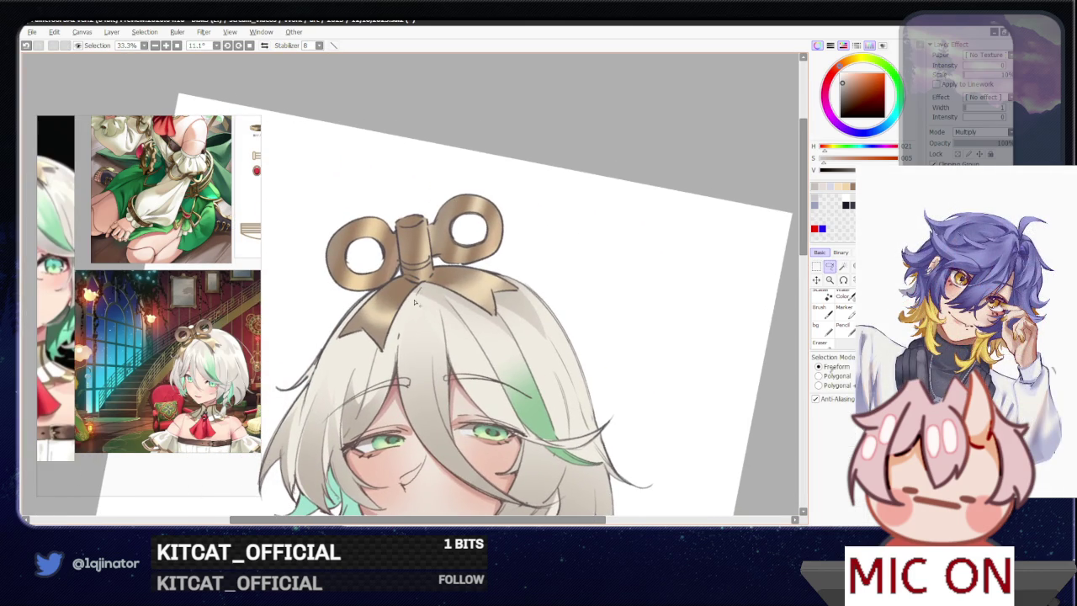
scroll(639, 269, "down", 1)
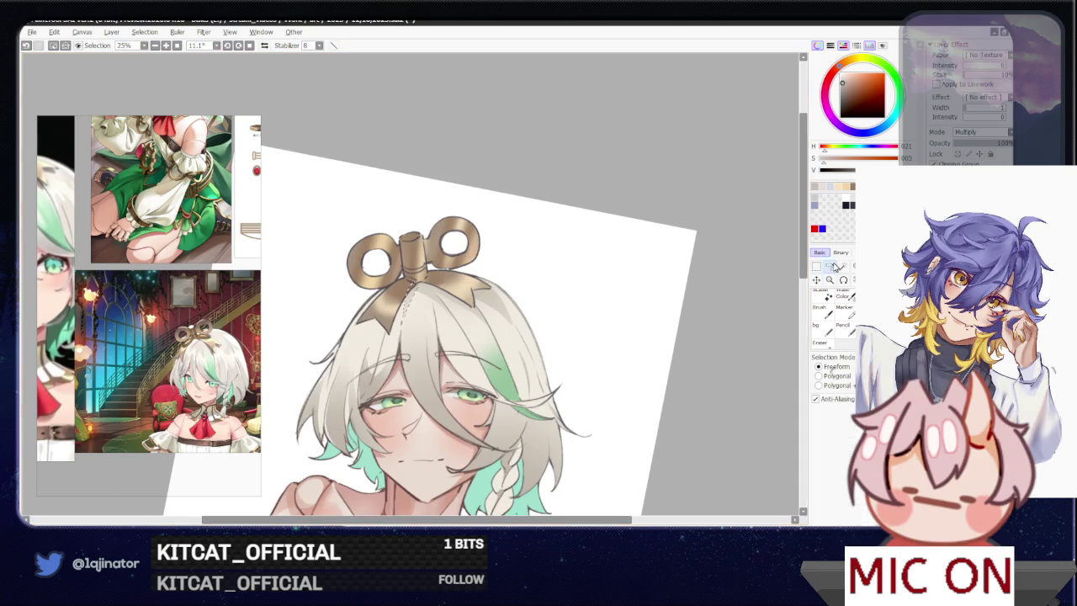
scroll(399, 332, "up", 1)
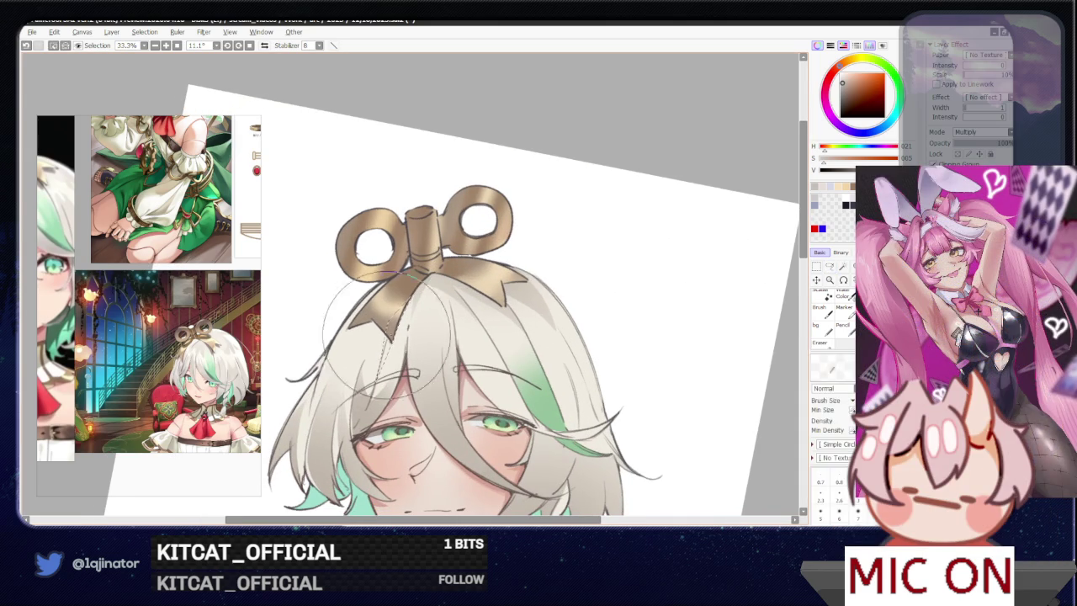
scroll(389, 354, "down", 1)
scroll(412, 340, "up", 1)
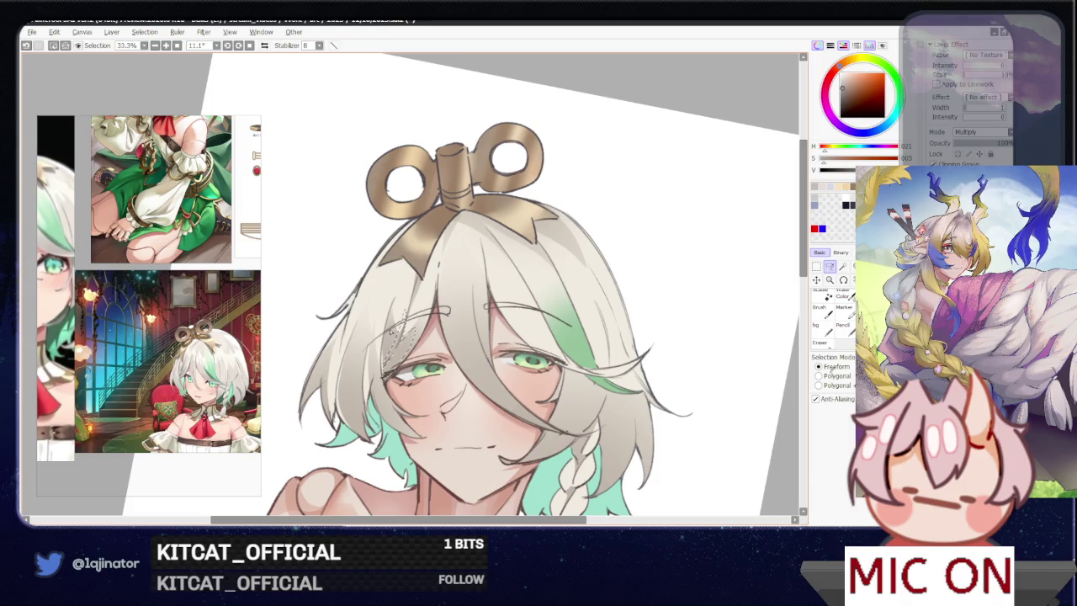
key("b")
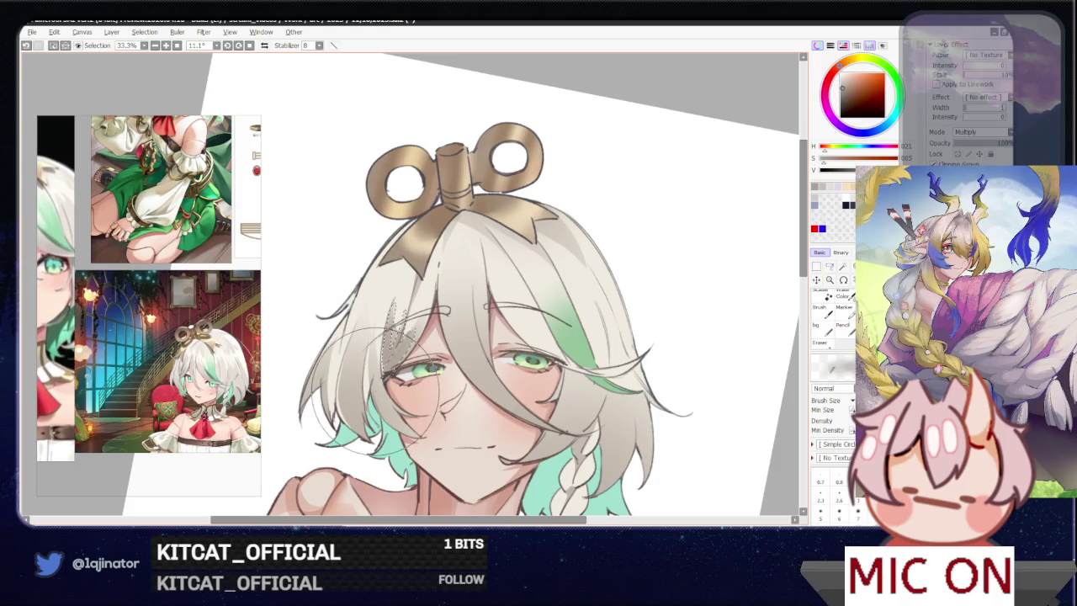
scroll(434, 312, "down", 1)
scroll(433, 311, "down", 1)
key("l")
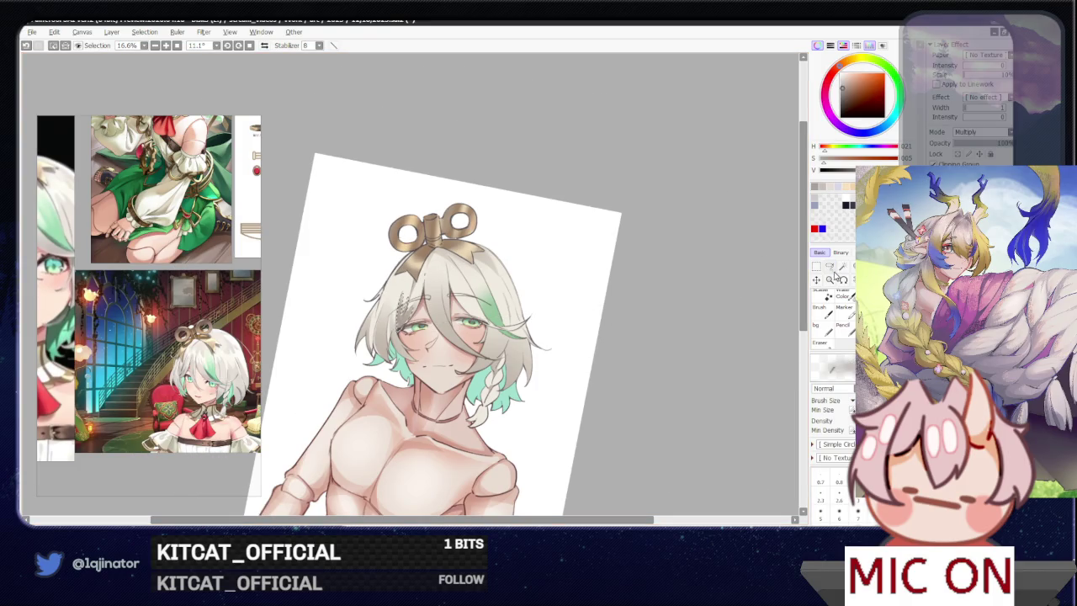
key("ctrl+d")
- Lasso the left edge of the hair for grey shading
scroll(433, 311, "up", 2)
scroll(433, 312, "up", 2)
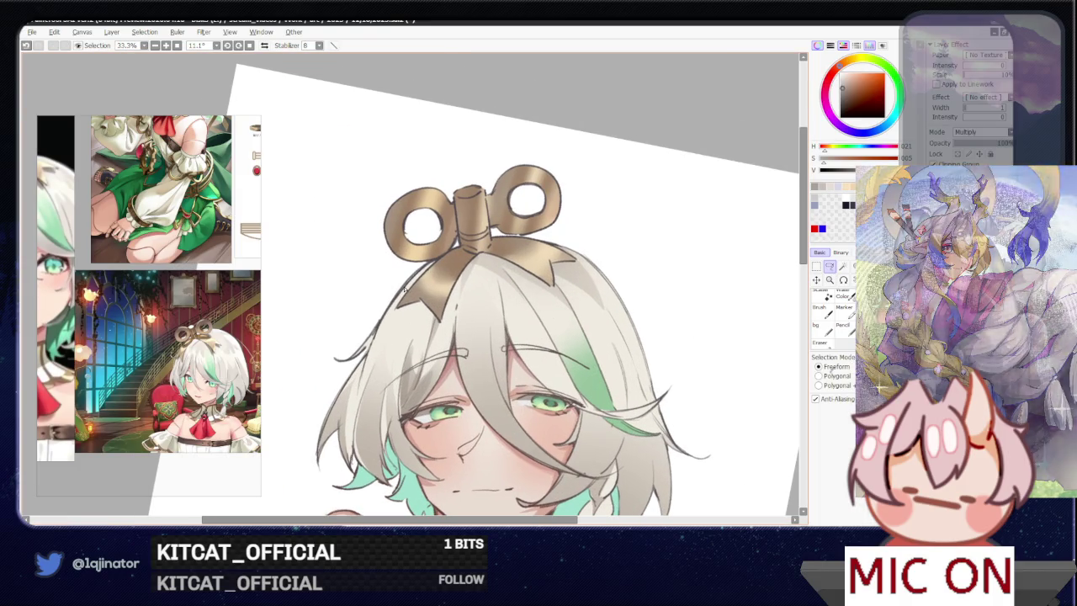
left_click_drag(398, 331, 429, 281)
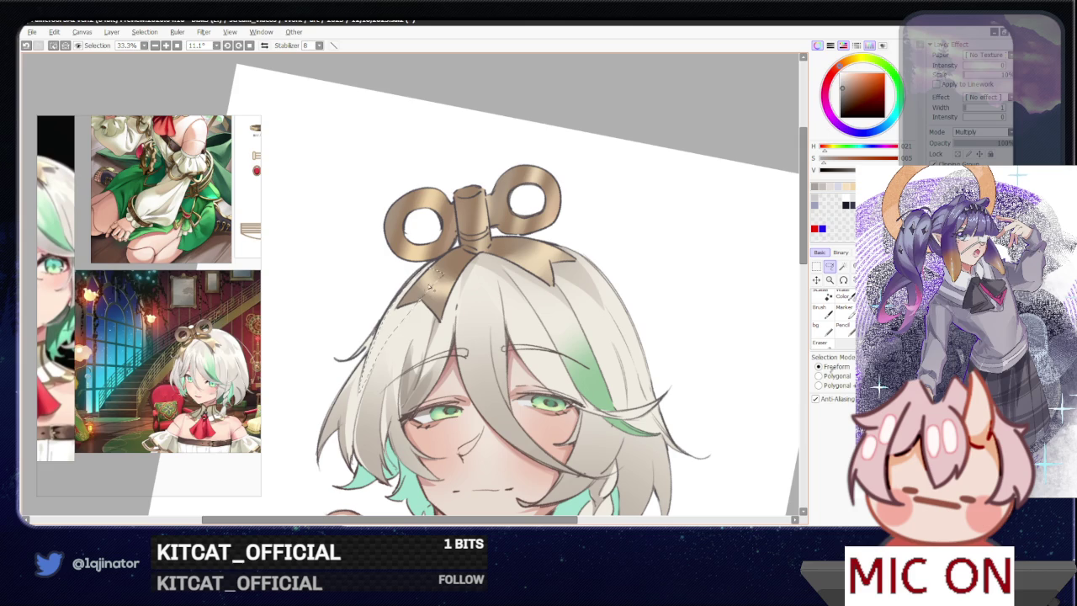
key("n")
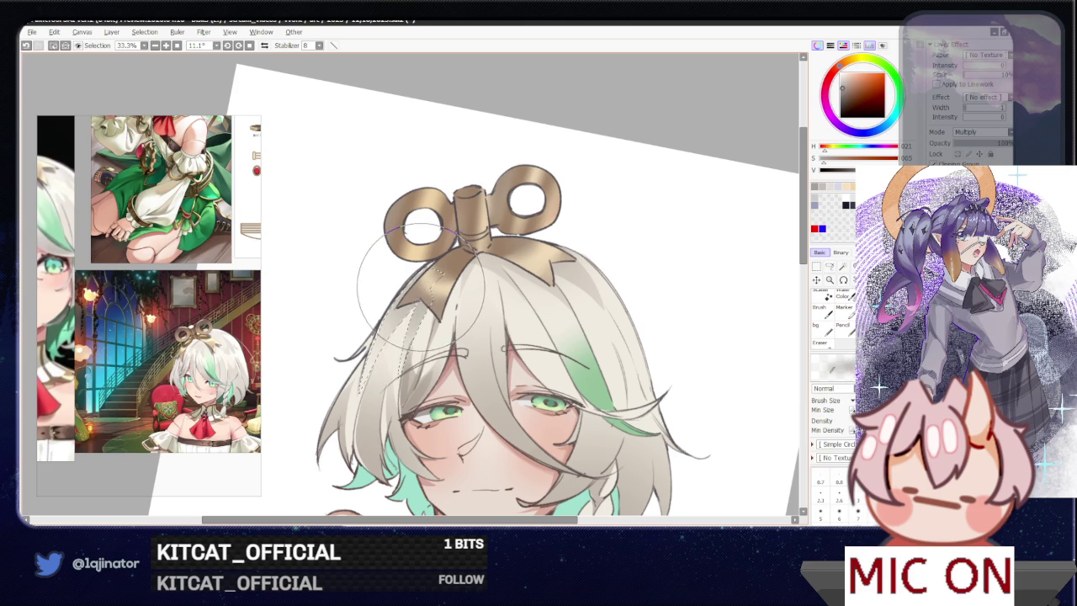
scroll(513, 261, "down", 1)
scroll(513, 261, "down", 1)
left_click(829, 267)
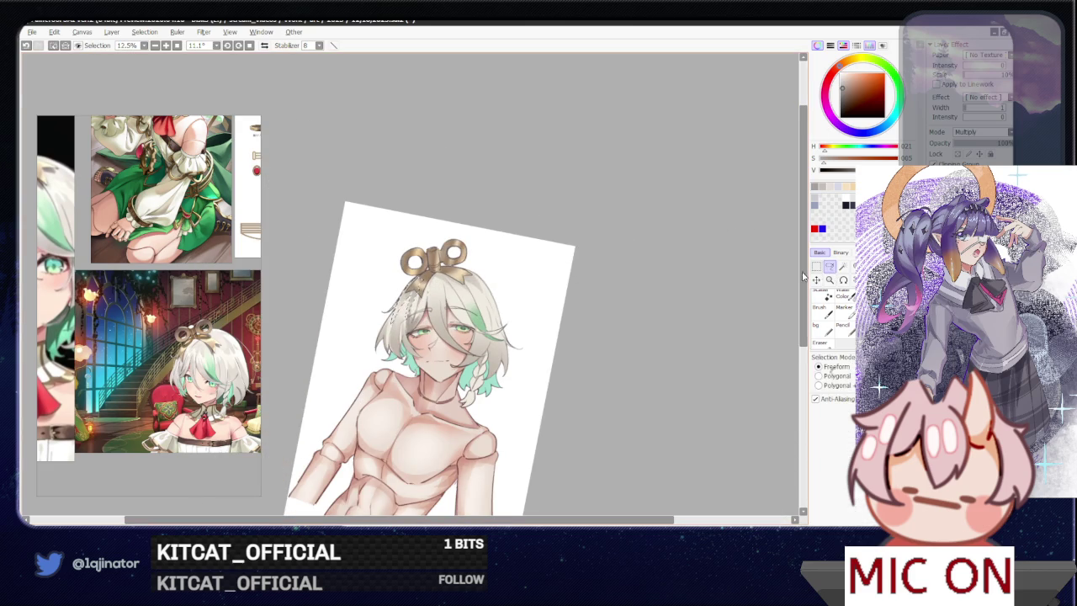
- Rotate the view about 45 degrees and shade grey around the eye, then deselect
scroll(637, 367, "up", 1)
left_click_drag(638, 367, 475, 353)
scroll(475, 353, "up", 1)
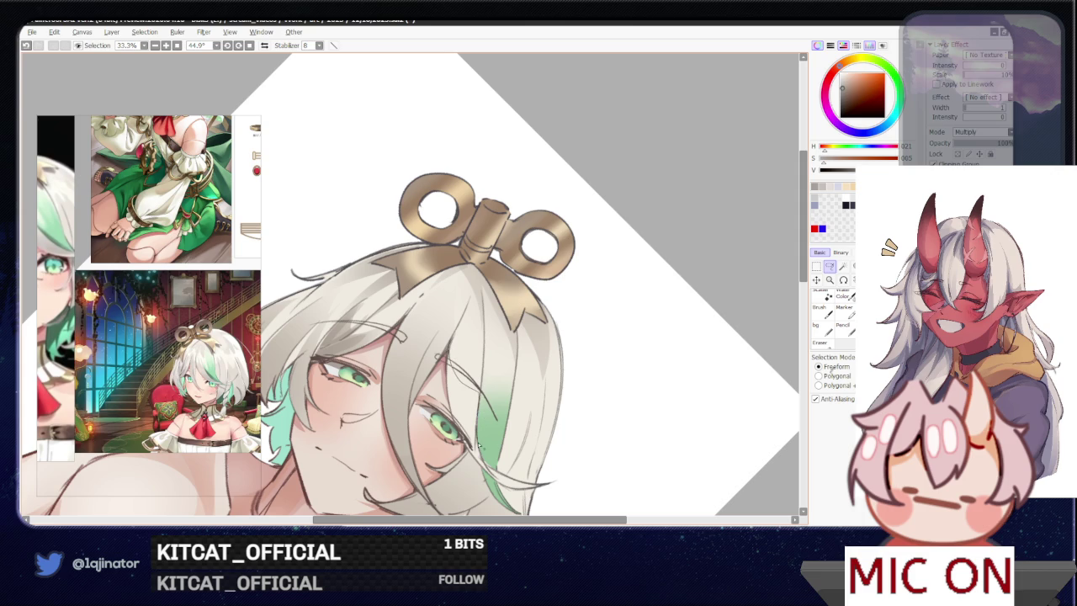
left_click_drag(455, 354, 459, 358)
key("b")
left_click_drag(438, 396, 488, 471)
key("ctrl+d")
key("l")
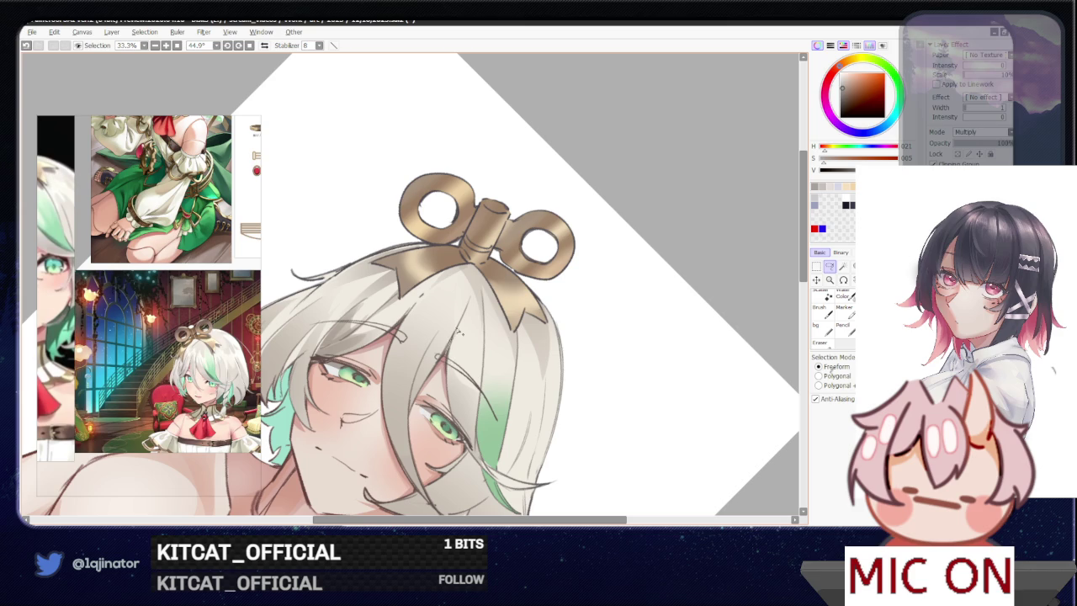
- Shade the hair strand near the eye grey and turn the view toward upright
left_click_drag(468, 298, 452, 321)
key("b")
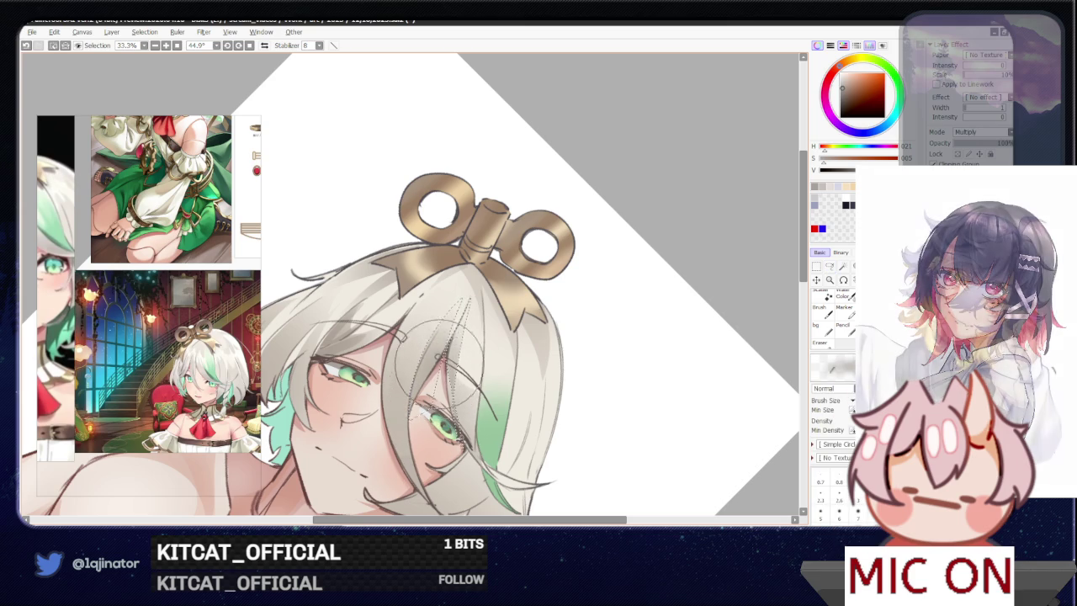
scroll(433, 416, "down", 2)
left_click(831, 267)
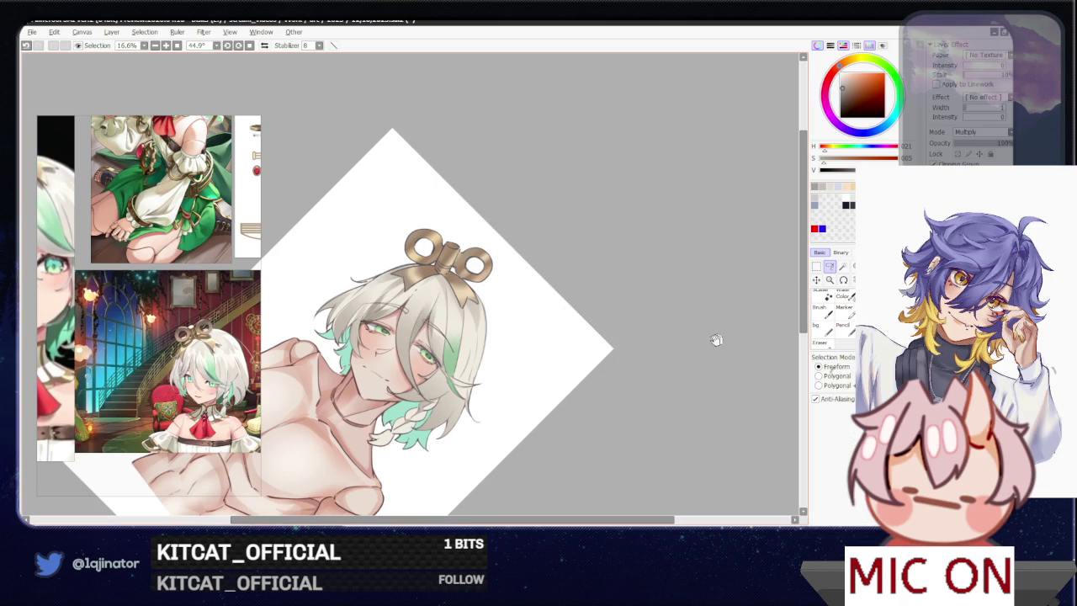
scroll(738, 329, "up", 2)
left_click_drag(738, 329, 446, 300)
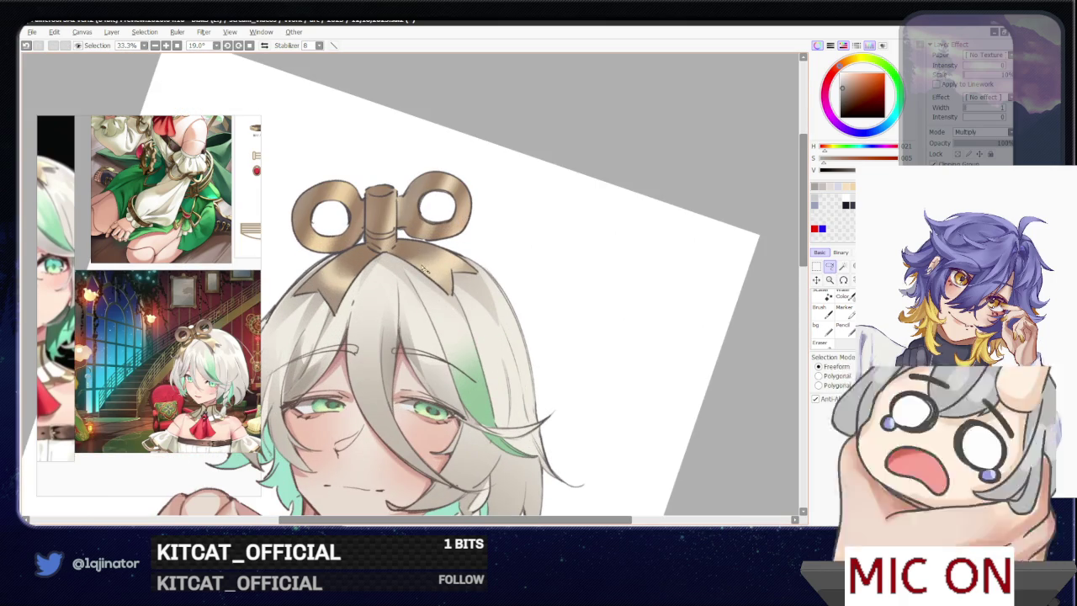
- Mirror the canvas horizontally, then zoom out to the full figure and back to close-up
key("h")
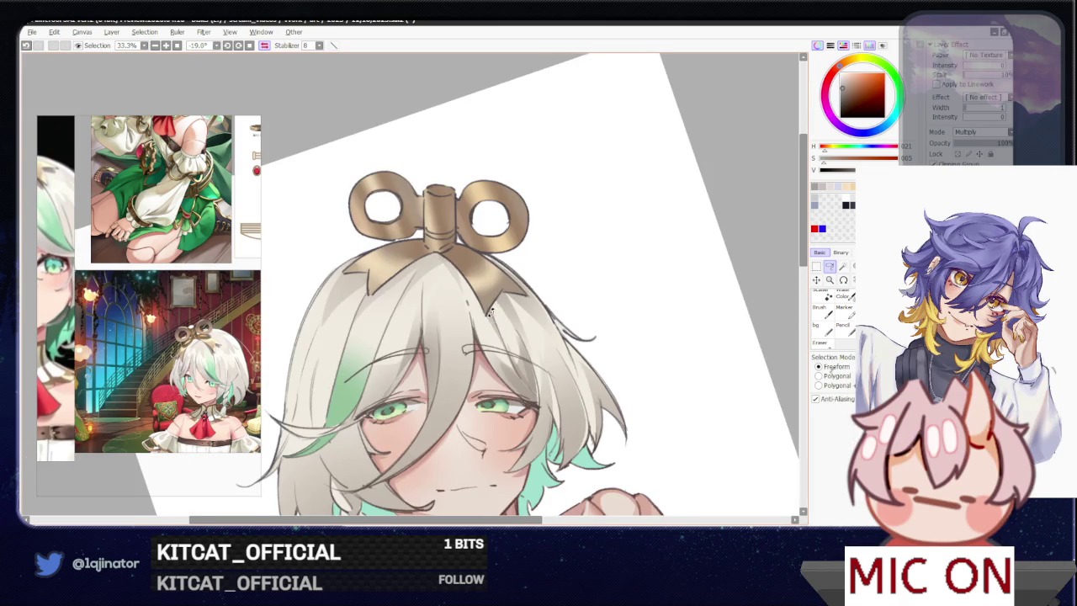
left_click_drag(490, 309, 464, 303)
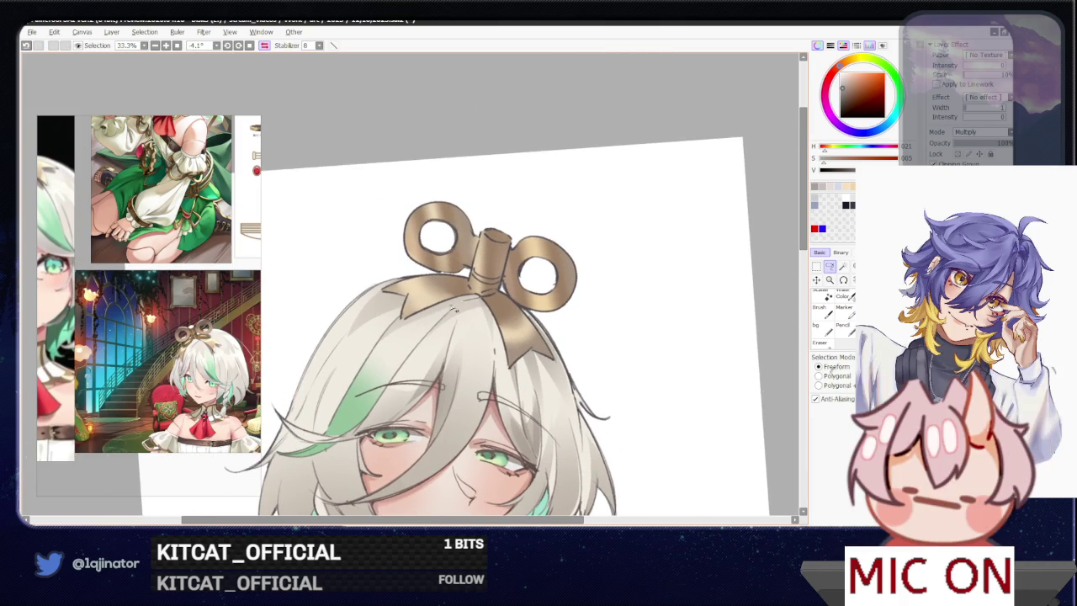
key("b")
left_click_drag(404, 332, 492, 294)
scroll(637, 345, "down", 2)
scroll(637, 345, "down", 2)
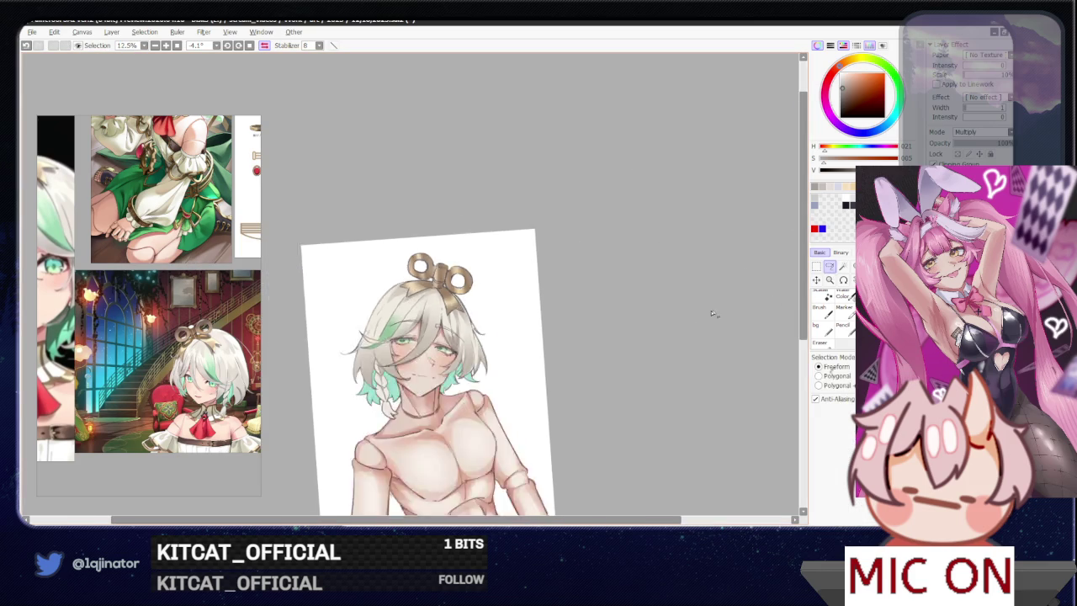
scroll(637, 344, "down", 2)
scroll(645, 286, "up", 1)
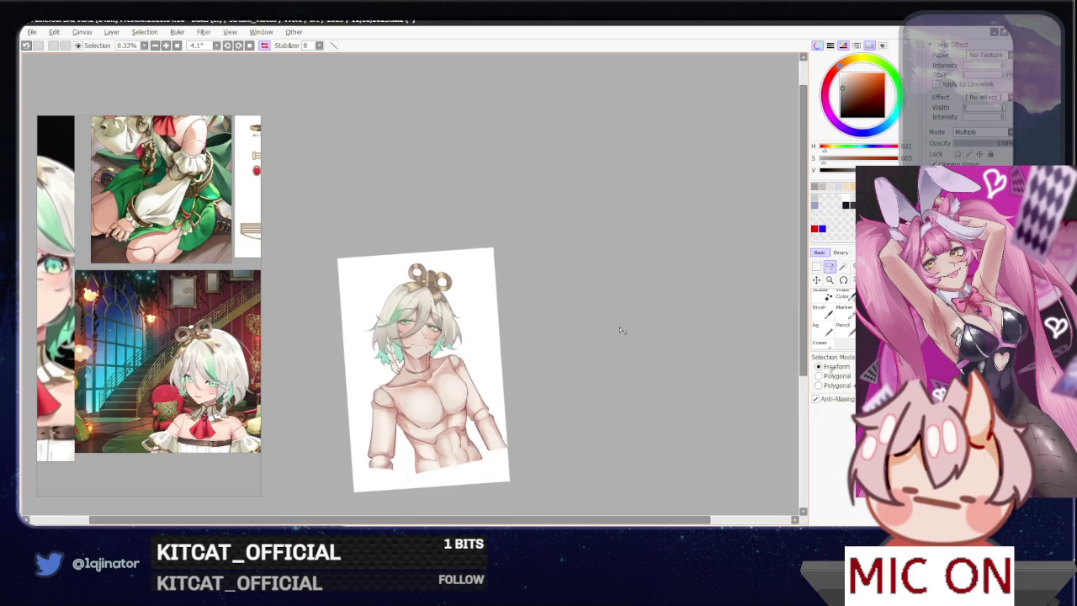
scroll(617, 338, "up", 2)
scroll(616, 338, "up", 1)
left_click(264, 46)
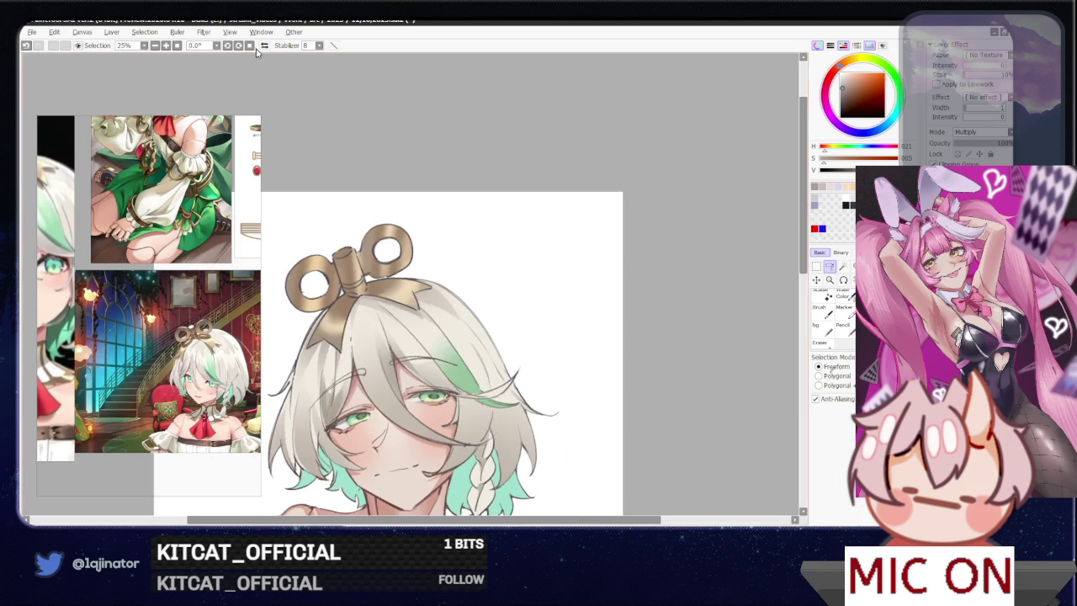
- Zoom out to the whole portrait and back in on the face
scroll(568, 351, "down", 2)
scroll(568, 352, "down", 2)
scroll(568, 352, "down", 2)
scroll(541, 390, "up", 1)
scroll(526, 408, "up", 1)
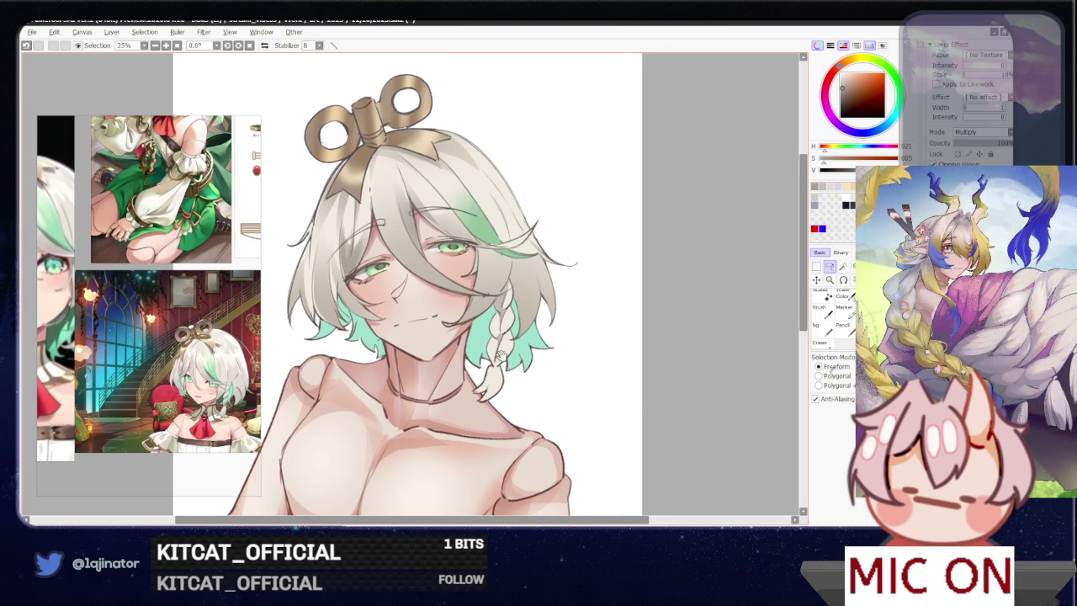
scroll(486, 393, "up", 1)
scroll(488, 371, "up", 1)
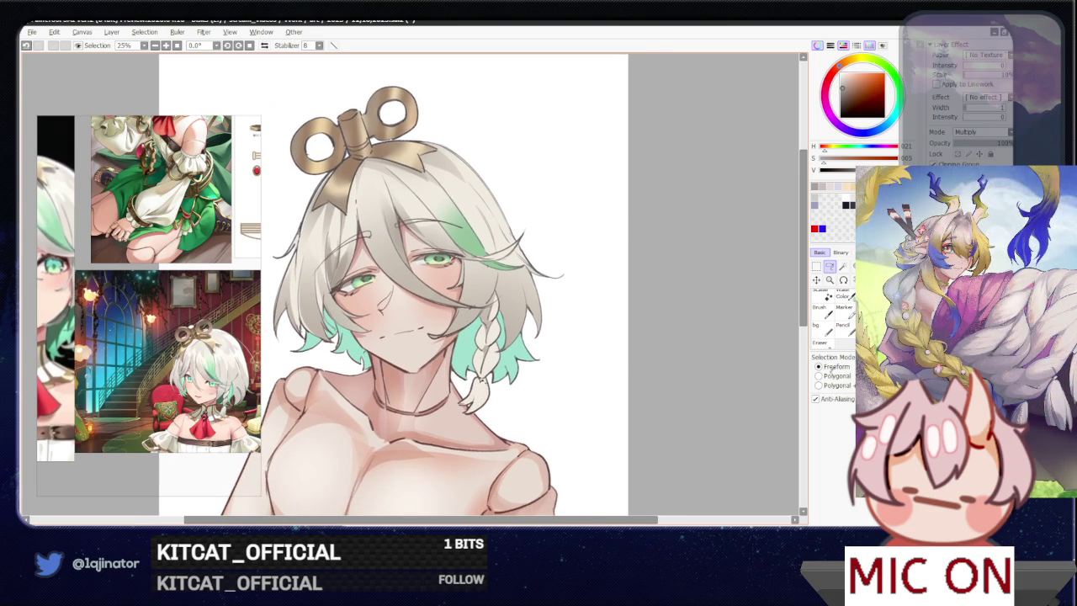
- Make and clear a lasso selection near the braid, then pan the portrait down and right
left_click_drag(480, 388, 482, 392)
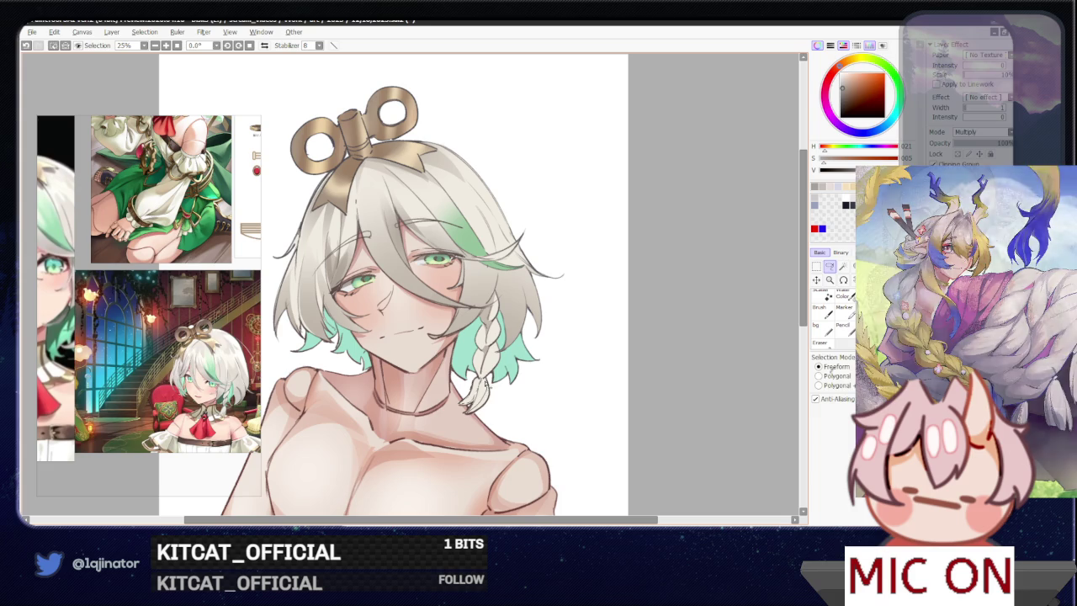
key("b")
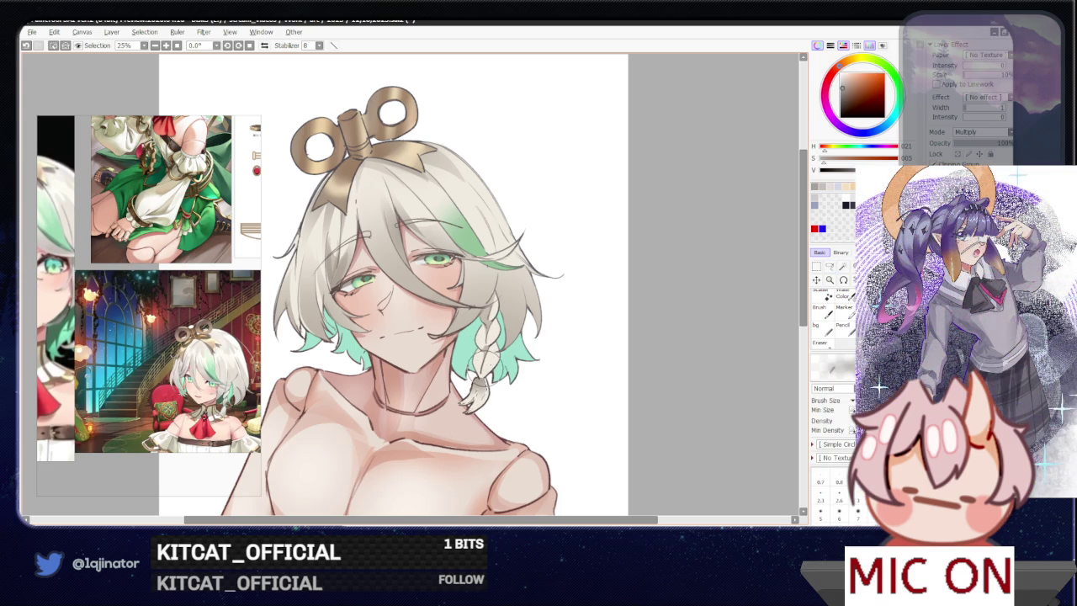
left_click(830, 268)
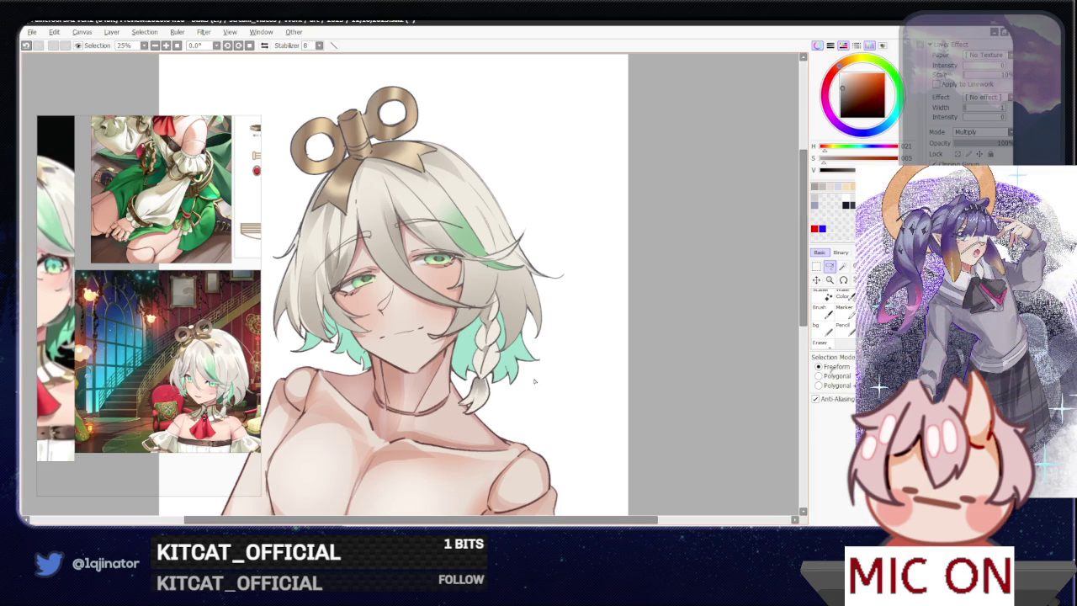
left_click_drag(481, 379, 491, 348)
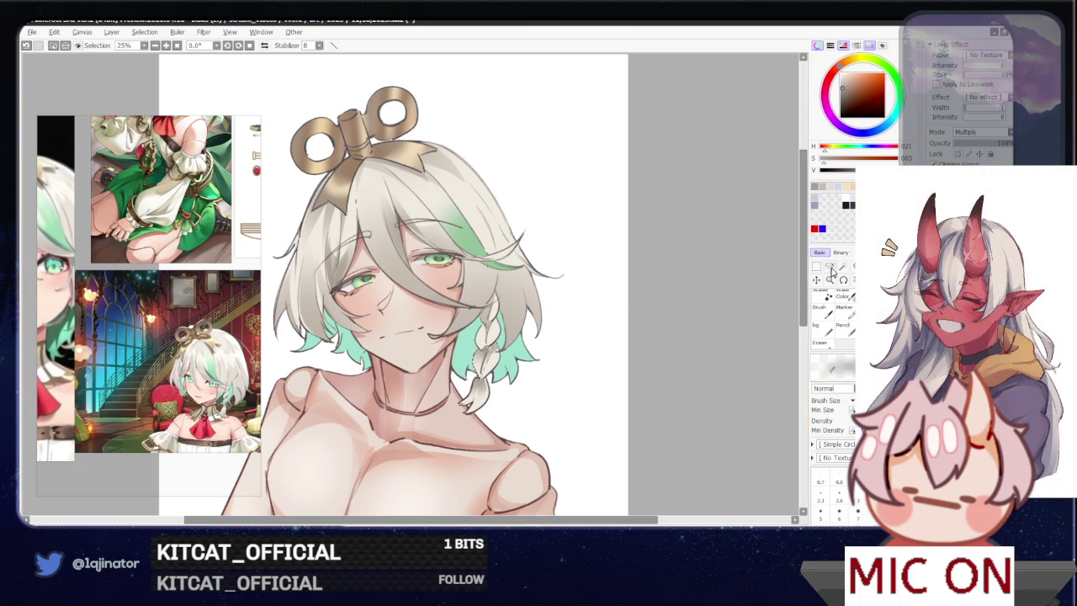
key("ctrl+d")
mouse_move(670, 355)
left_mouse_down()
mouse_move(598, 379)
mouse_move(623, 378)
mouse_move(598, 409)
left_mouse_up()
key("b")
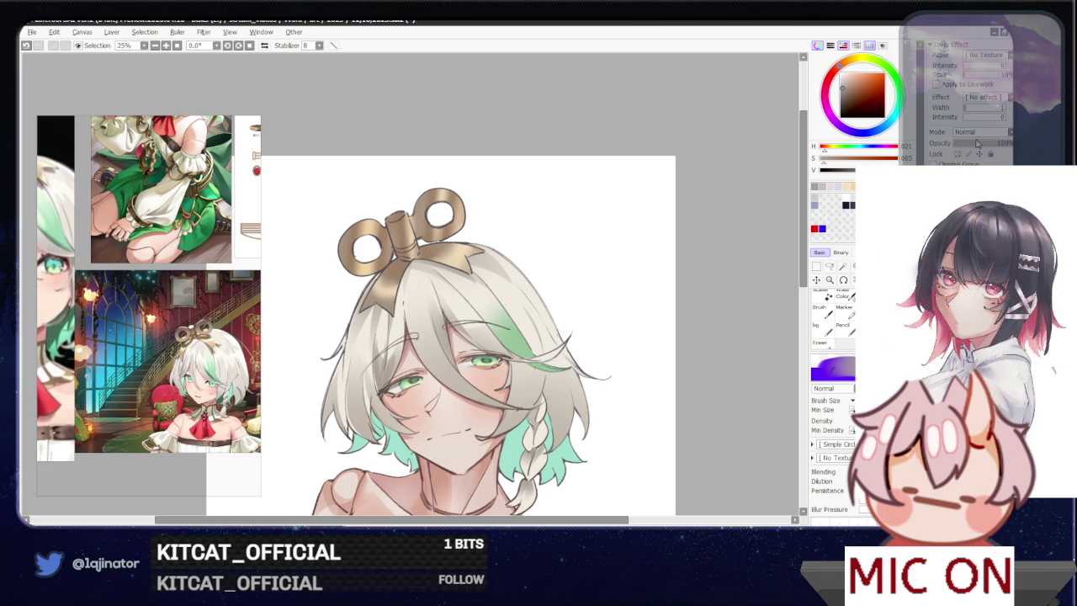
- Pick a light beige from the colour wheel and lasso a section of the hair
scroll(978, 135, "up", 1)
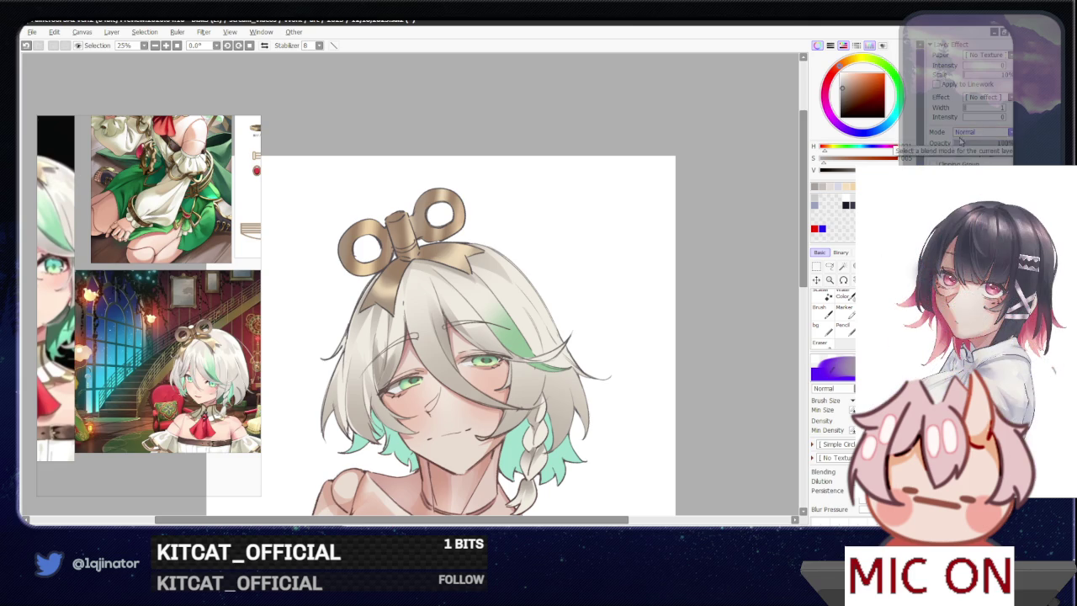
left_click(457, 293, "alt")
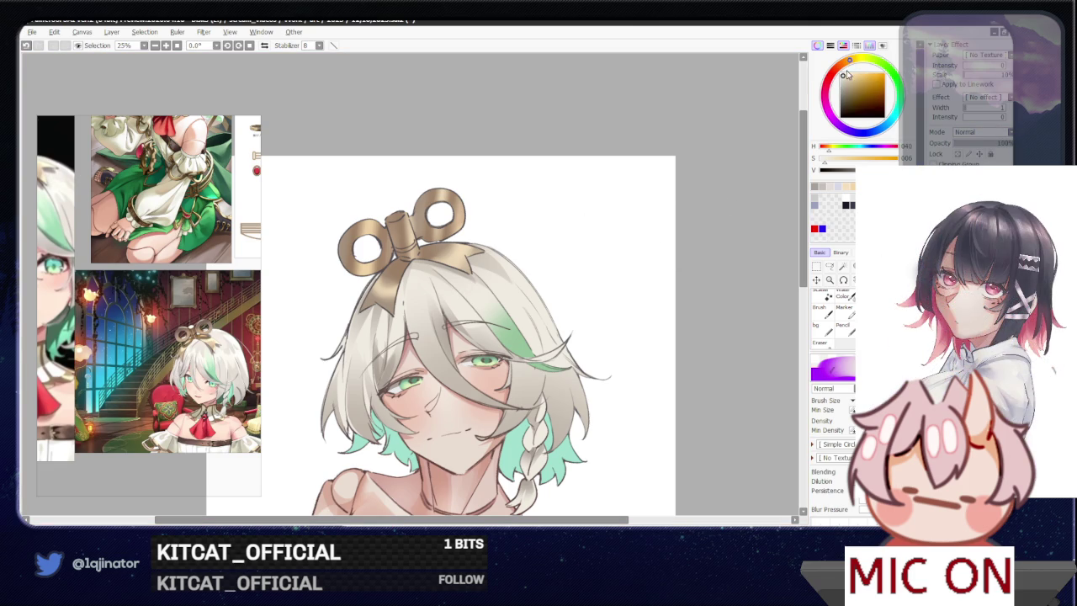
key("l")
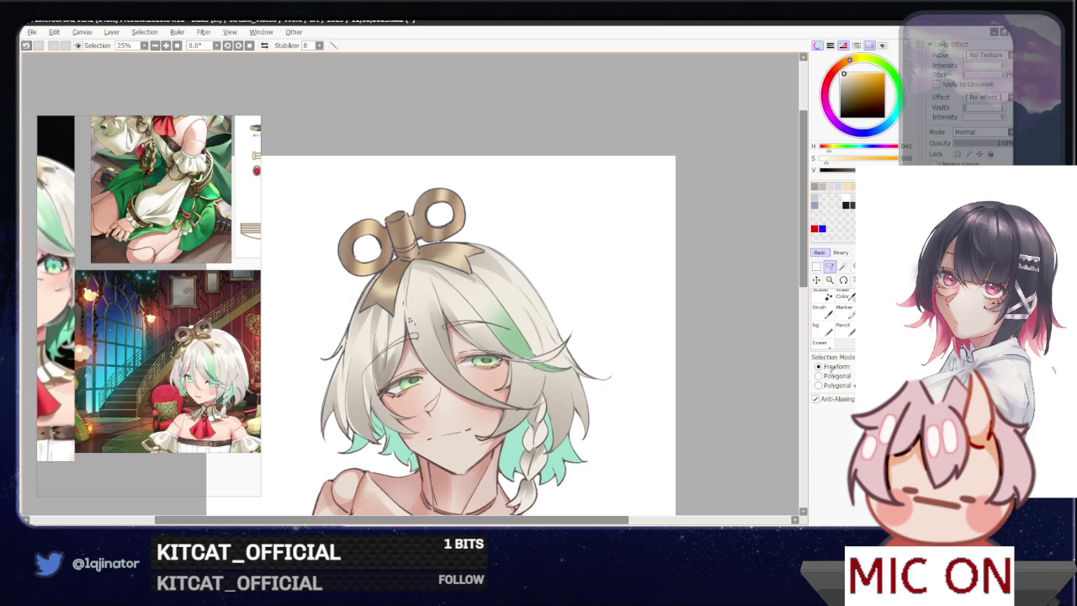
mouse_move(407, 309)
left_mouse_down()
mouse_move(425, 286)
mouse_move(430, 298)
left_mouse_up()
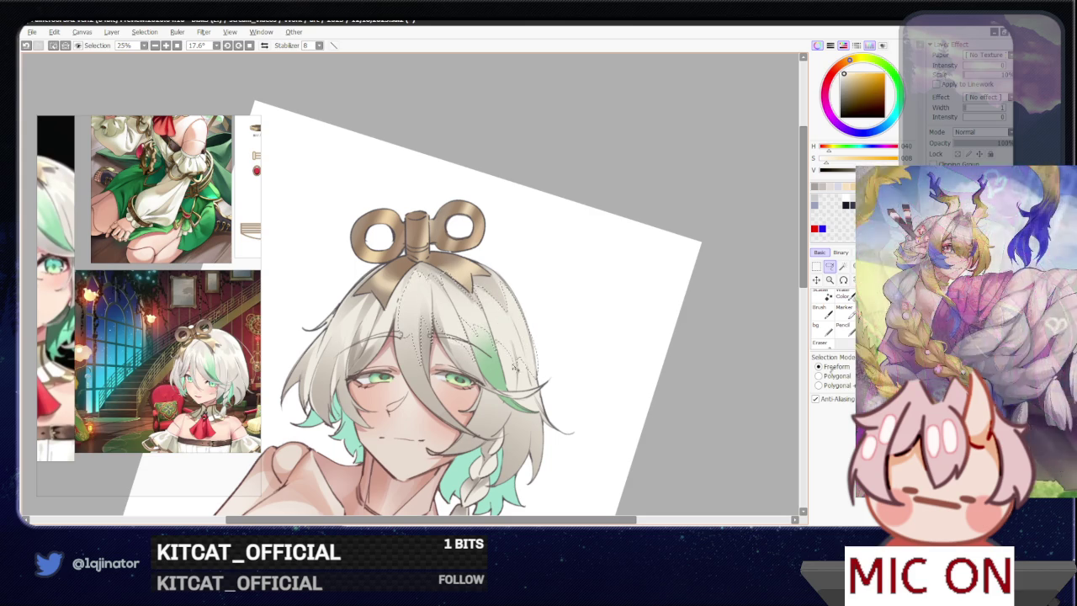
- Enlarge the brush and trace a lasso selection along the left hair edge
key("b")
key("bracketright")
key("bracketright")
key("bracketright")
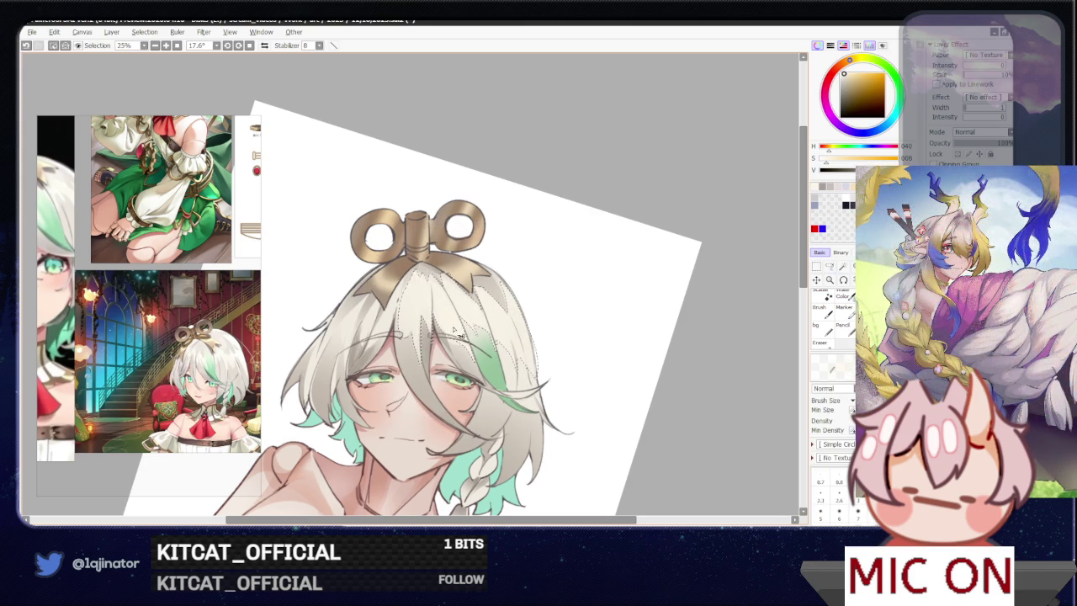
left_click(829, 266)
left_click(611, 333)
left_click_drag(588, 340, 637, 364)
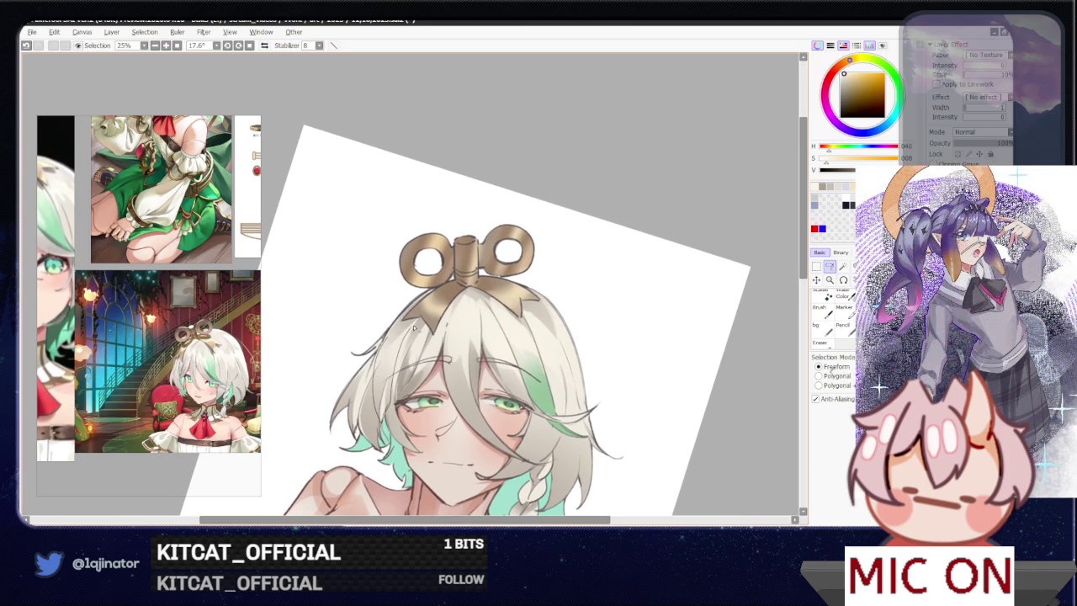
left_click_drag(395, 345, 374, 423)
key("ctrl+z")
left_click_drag(399, 423, 371, 363)
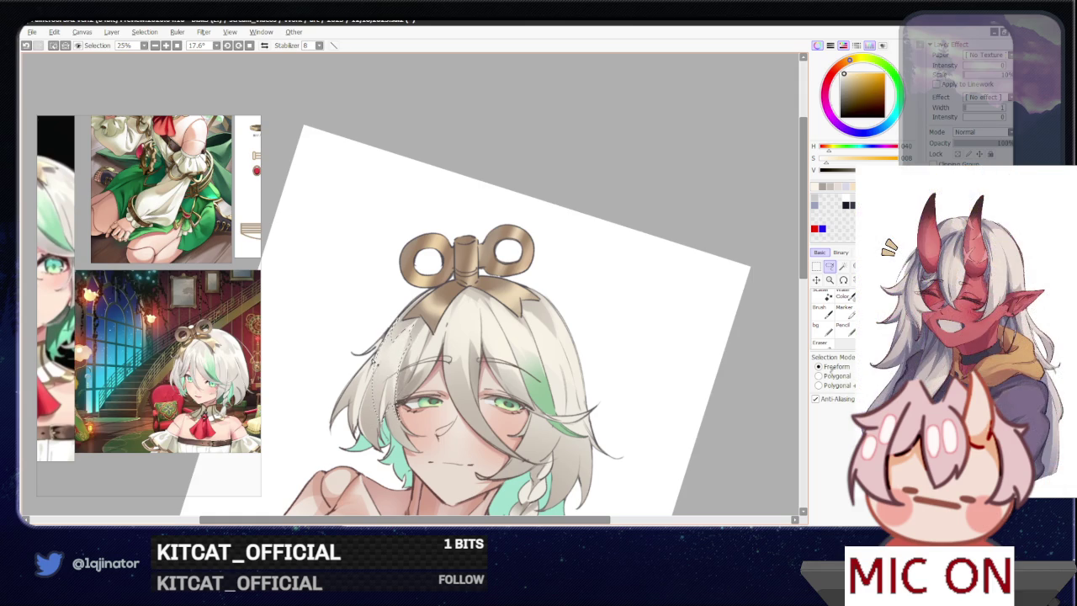
- Rotate the view to 9.1° and select and paint a hair section pale beige
scroll(371, 363, "down", 1)
key("b")
left_click_drag(394, 361, 472, 329)
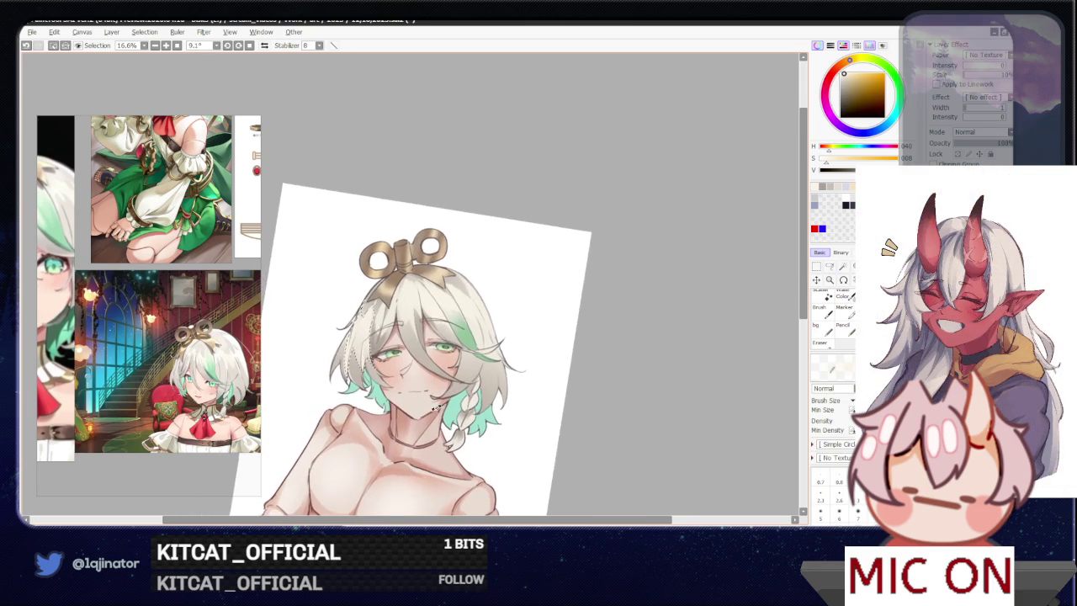
left_click(830, 267)
scroll(645, 373, "up", 1)
scroll(482, 382, "up", 1)
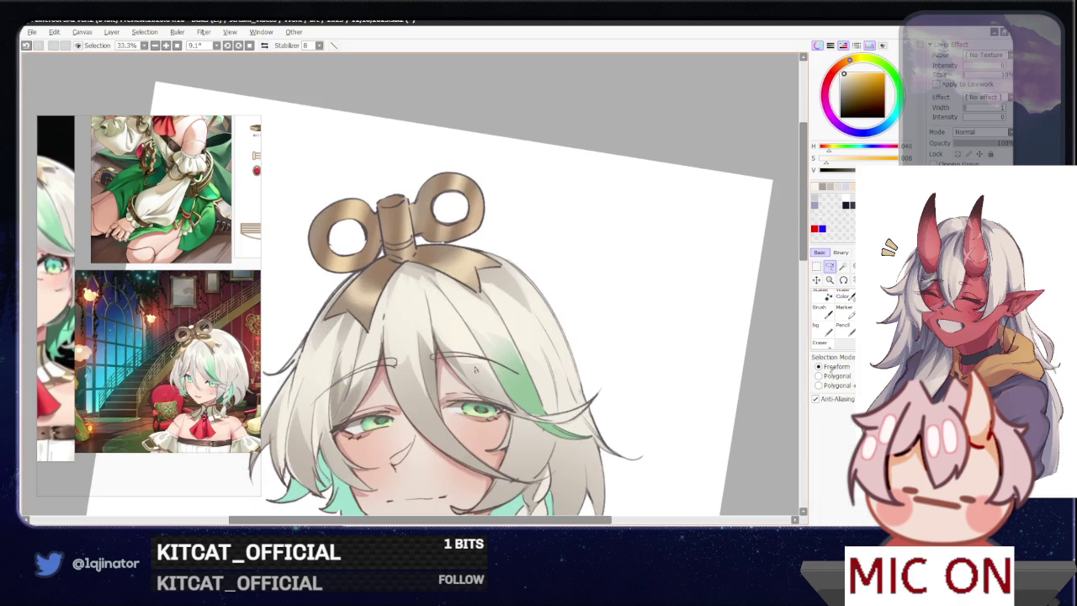
left_click_drag(389, 322, 418, 353)
left_click_drag(439, 389, 426, 289)
key("b")
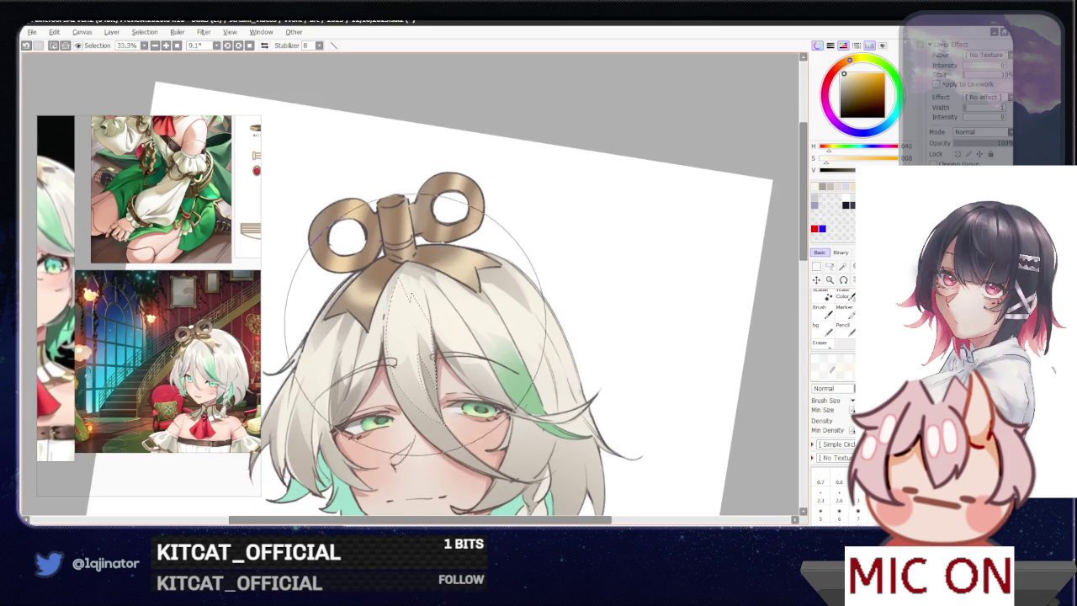
scroll(471, 337, "down", 1)
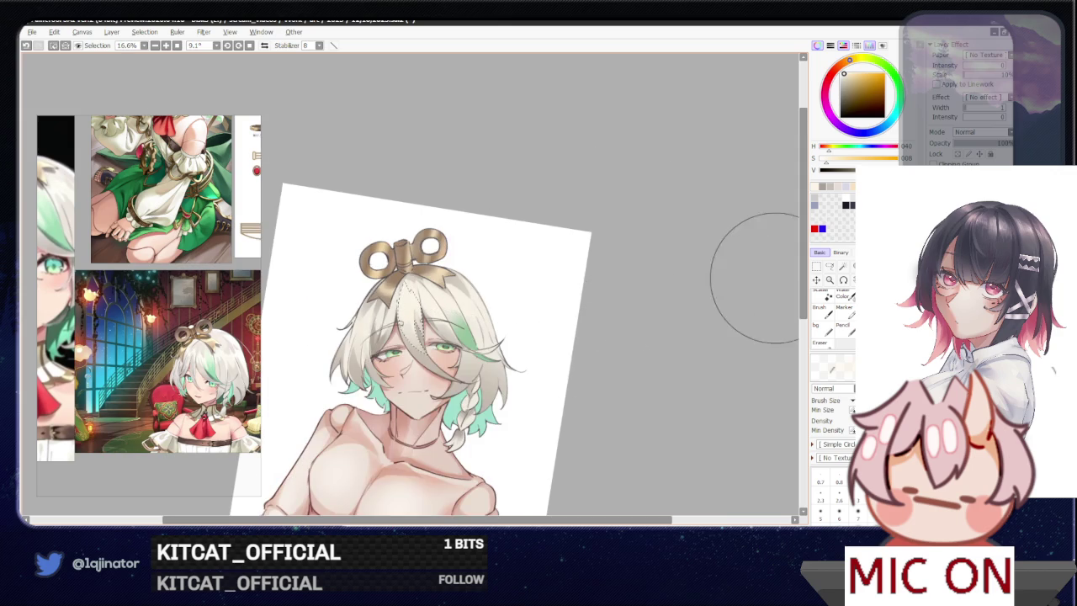
key("a")
- Deselect, rotate the view to 7.1° and reposition the head
key("ctrl+d")
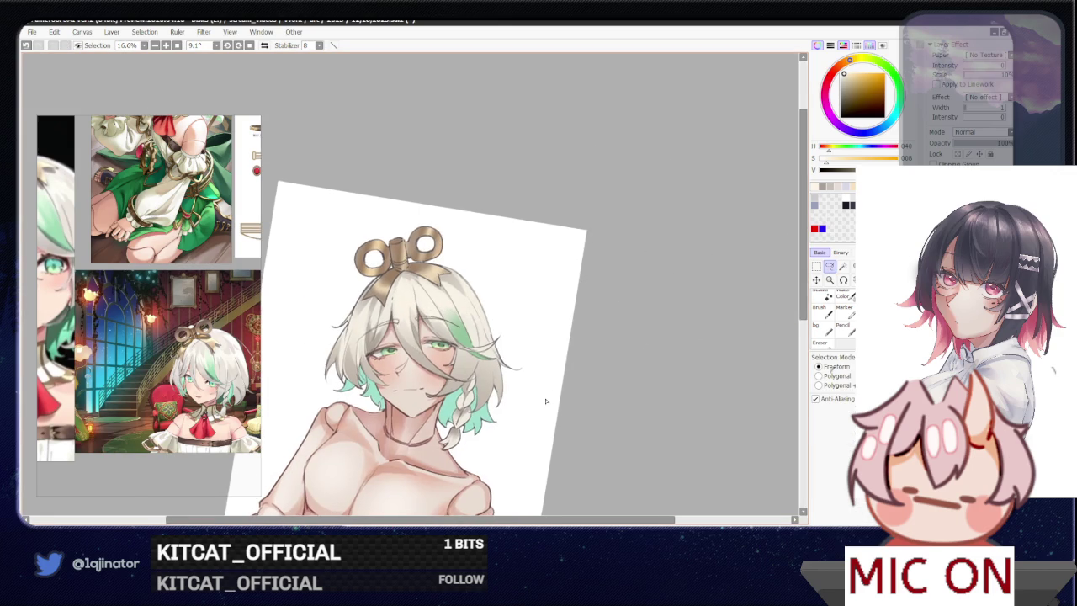
scroll(545, 403, "up", 1)
scroll(542, 377, "down", 1)
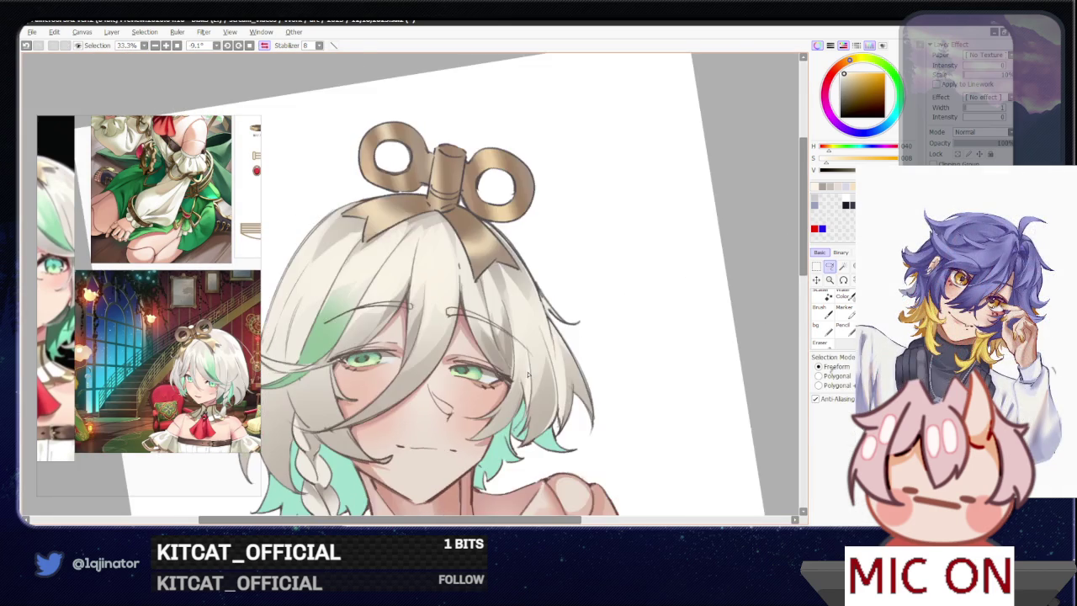
scroll(480, 379, "down", 1)
scroll(539, 354, "down", 1)
mouse_move(588, 330)
left_mouse_down()
mouse_move(567, 365)
mouse_move(533, 368)
left_mouse_up()
scroll(533, 369, "up", 1)
key("b")
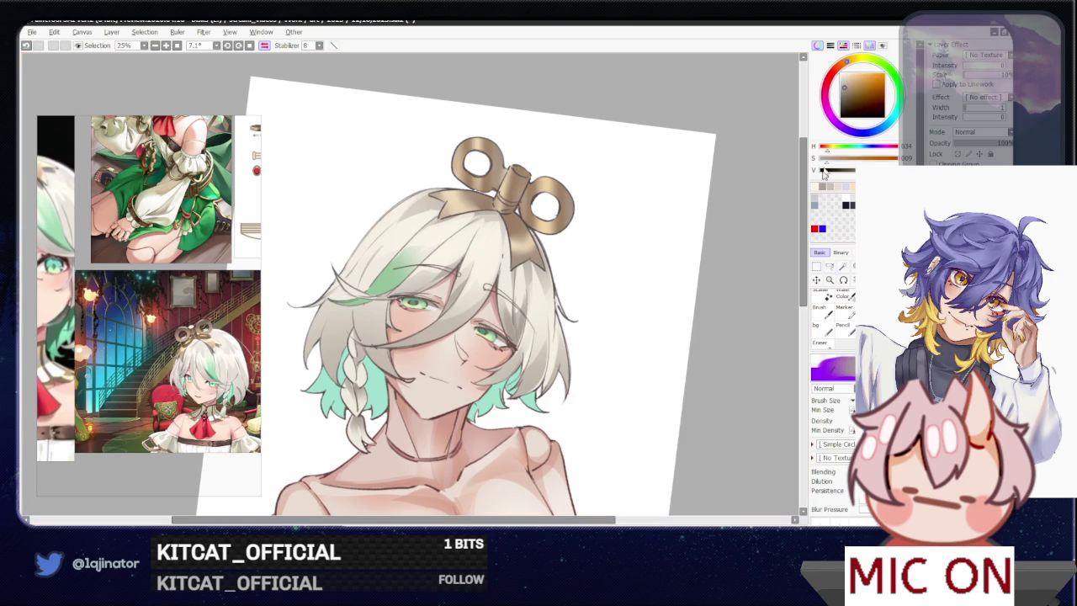
key("a")
scroll(376, 403, "up", 1)
left_click_drag(376, 404, 399, 352)
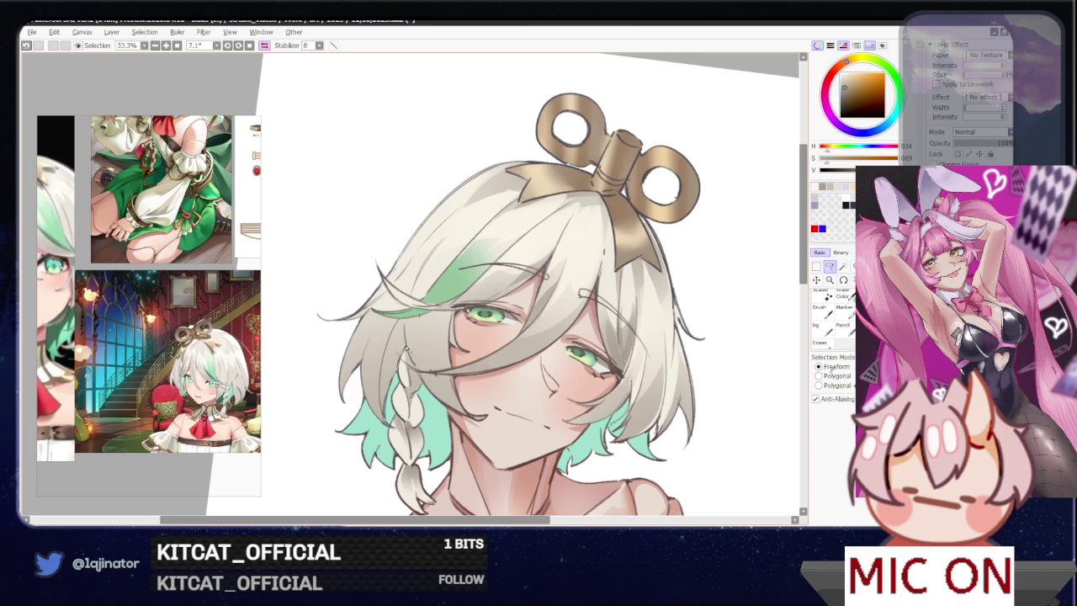
- Select the left hair and braid, reset rotation, and outline the pale patch above the eye
left_click_drag(406, 330, 374, 329)
key("b")
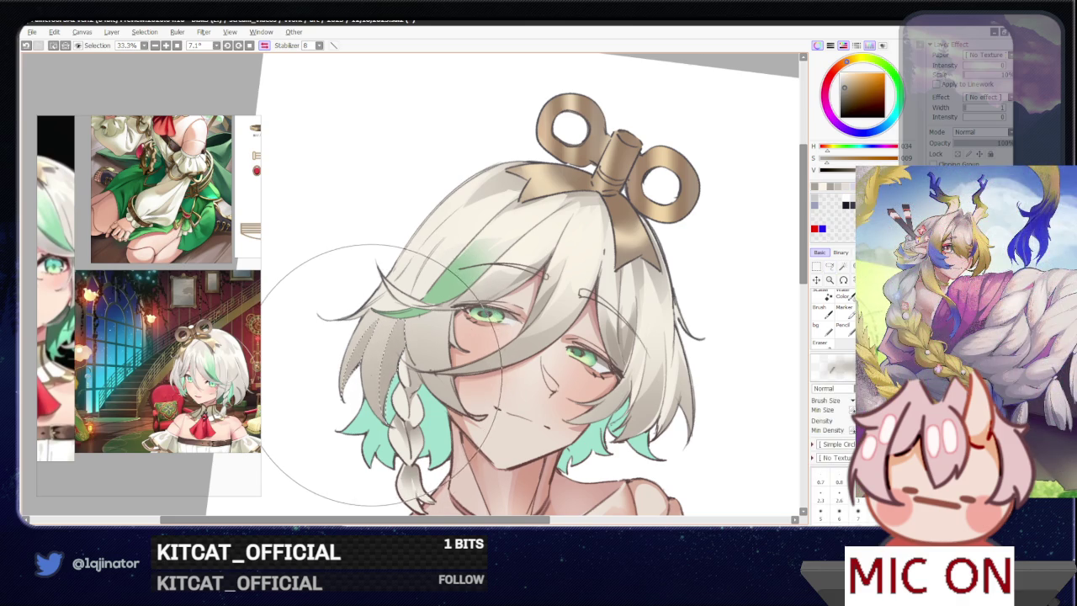
key("ctrl+minus")
key("ctrl+minus")
key("ctrl+minus")
key("l")
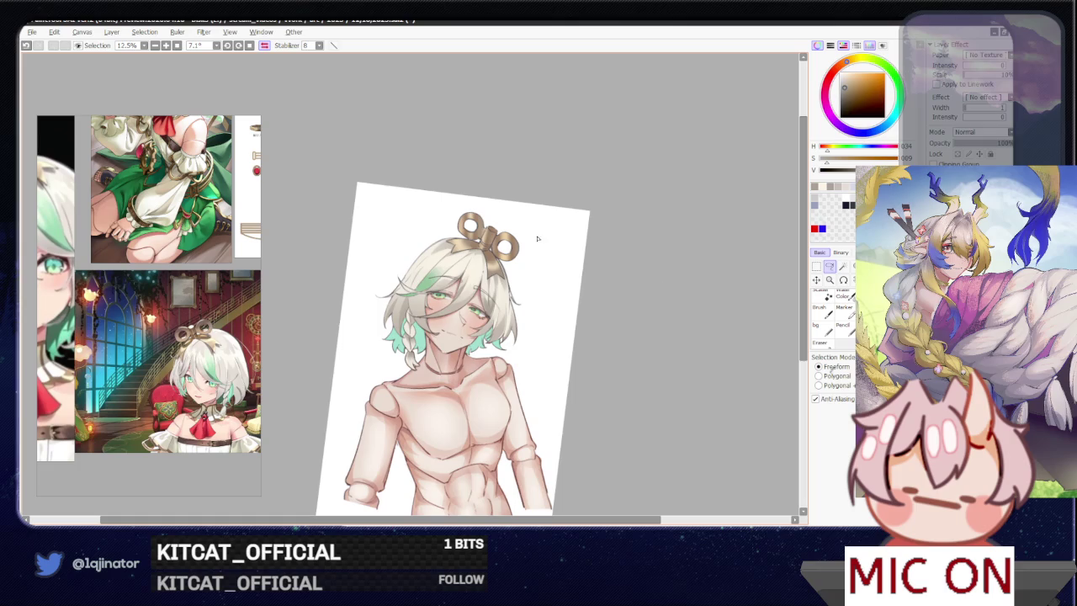
key("Home")
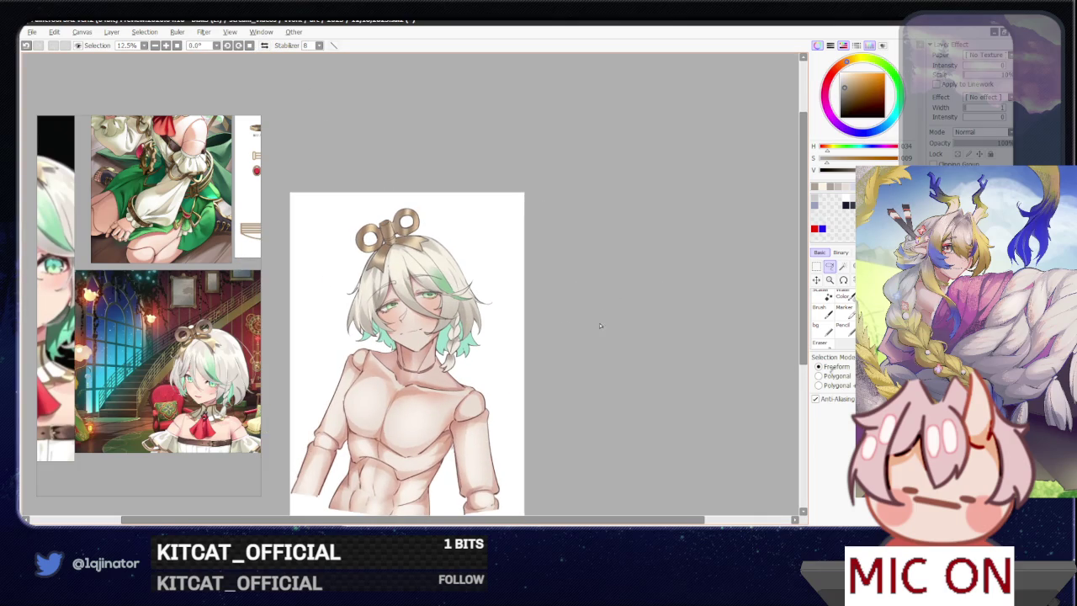
key("ctrl+plus")
key("ctrl+plus")
key("ctrl+plus")
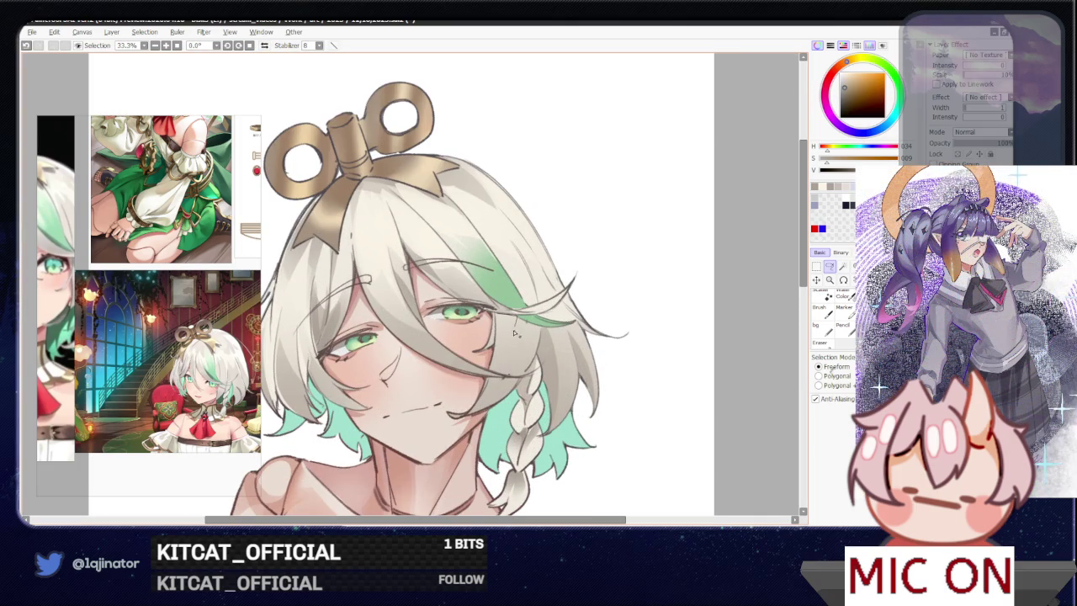
left_click_drag(495, 353, 513, 320)
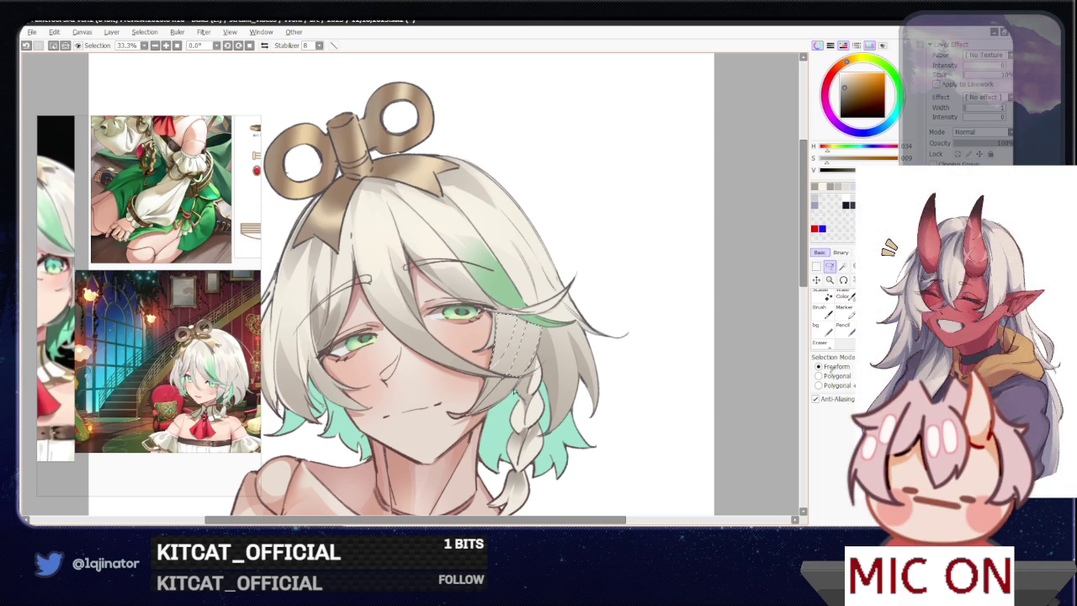
key("minus")
key("b")
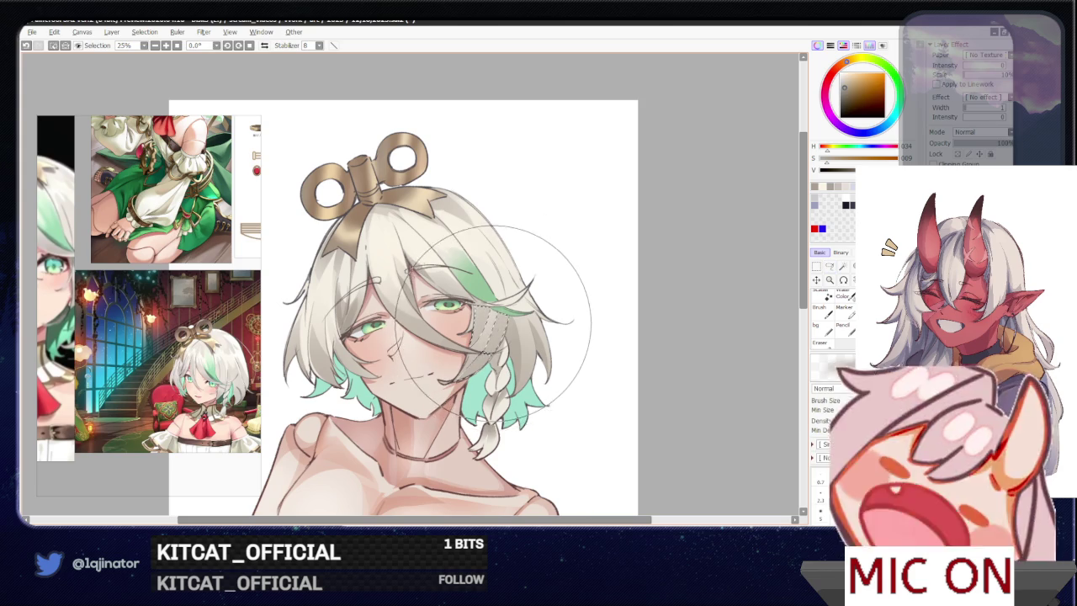
- Lasso a hair strand on the right side and shade it, tilting the view to angle the strands
left_click(829, 266)
mouse_move(471, 361)
left_mouse_down()
mouse_move(435, 415)
mouse_move(481, 368)
left_mouse_up()
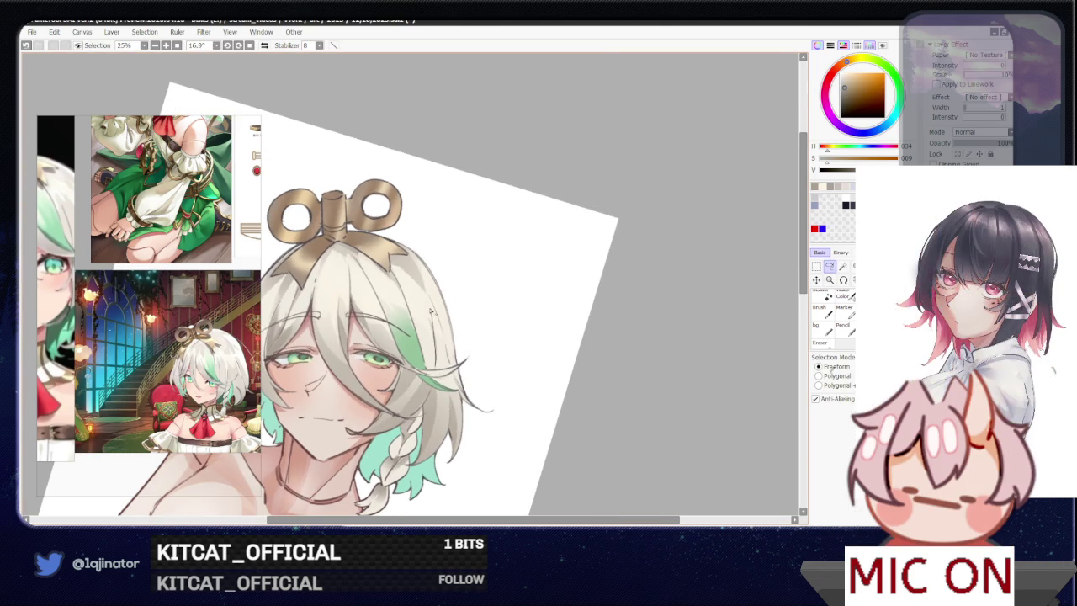
left_click_drag(446, 374, 439, 358)
scroll(472, 398, "up", 4)
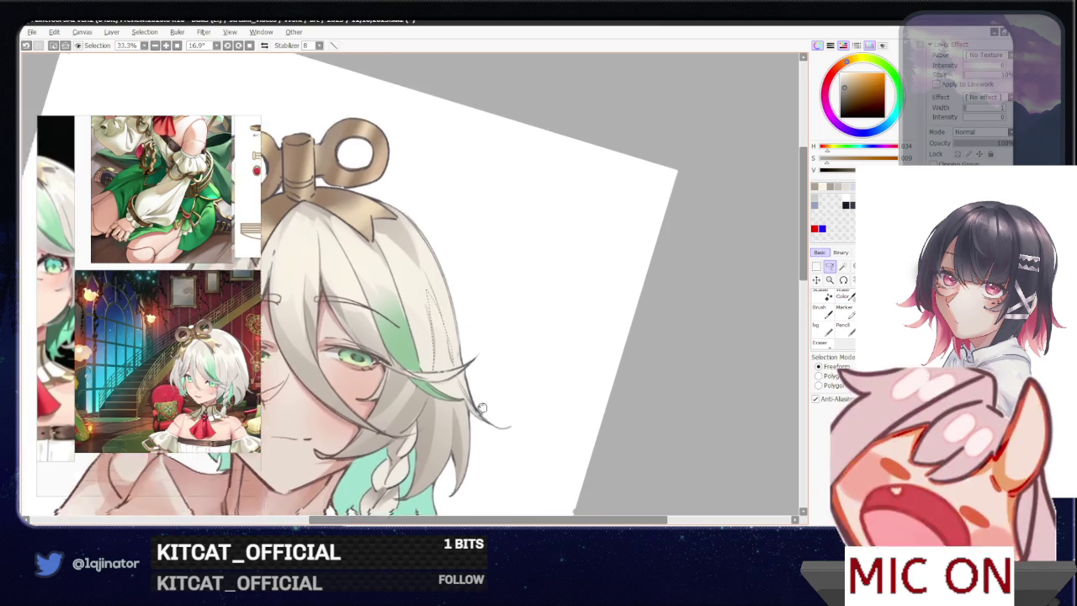
left_click_drag(471, 399, 437, 368)
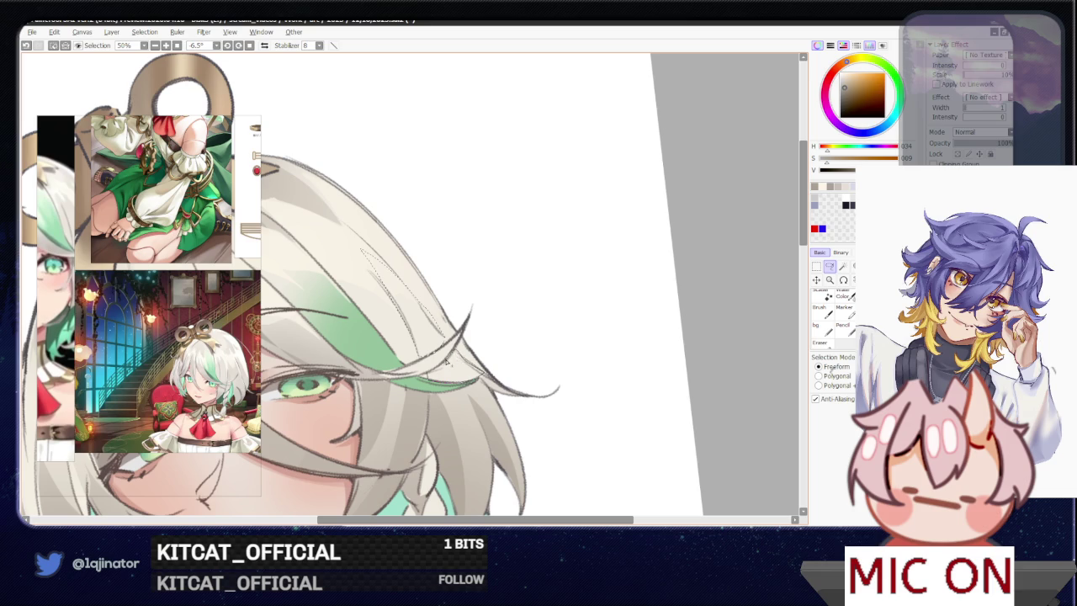
left_click_drag(493, 393, 345, 477)
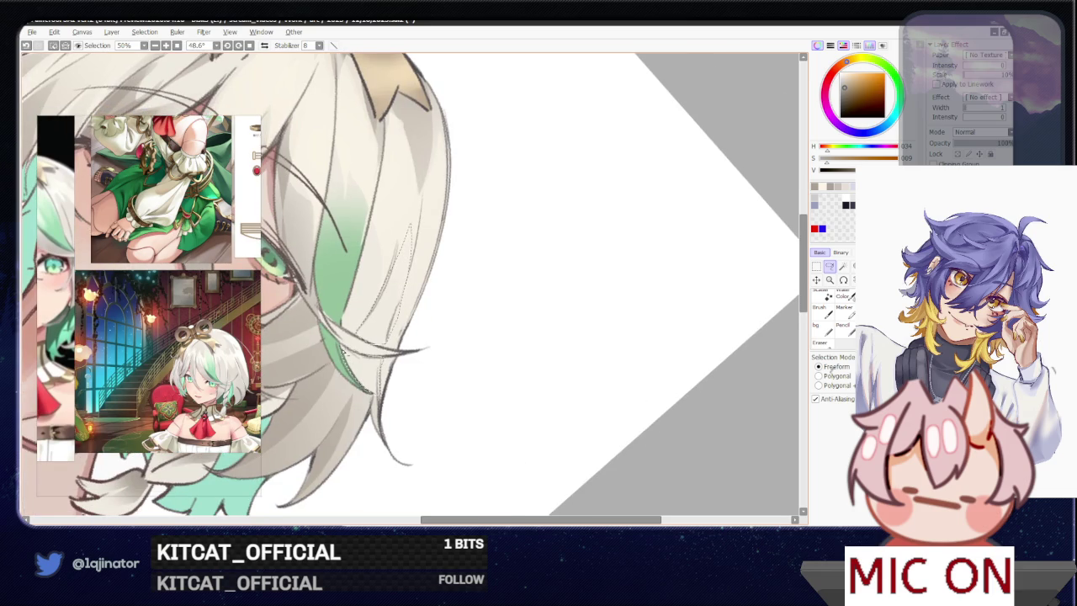
scroll(368, 391, "down", 1)
key("b")
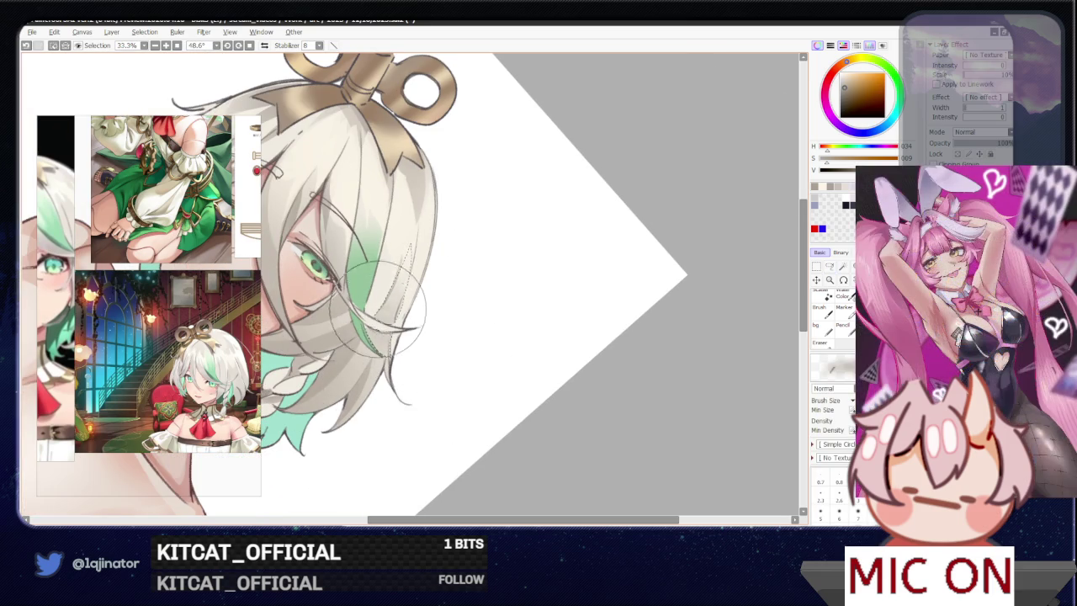
- Turn the head upright and shade a lasso-selected hair strand over the forehead
left_click_drag(357, 421, 521, 404)
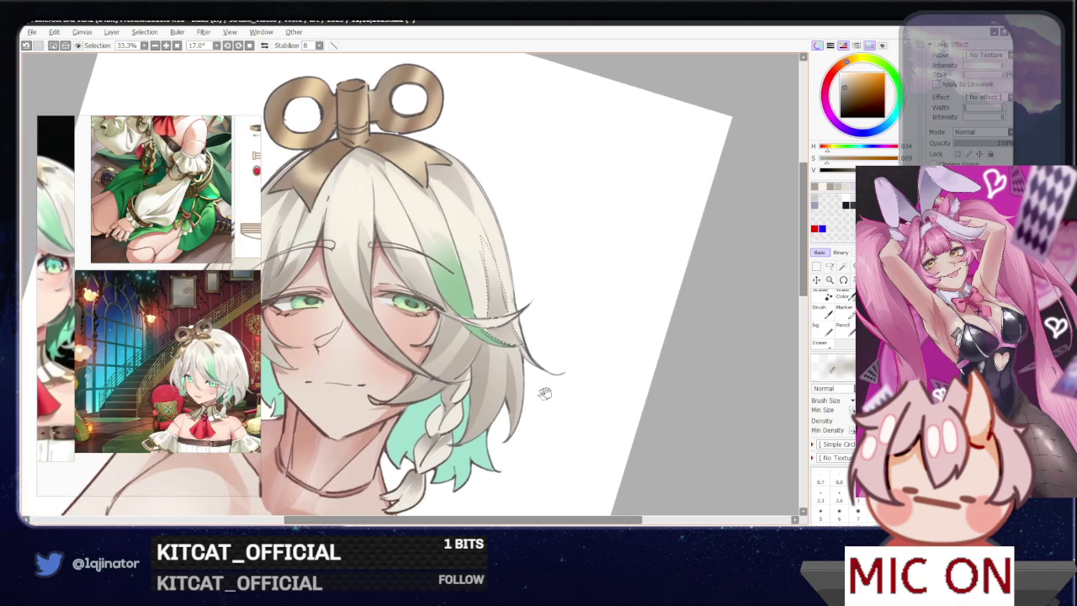
key("a")
left_click_drag(280, 250, 364, 382)
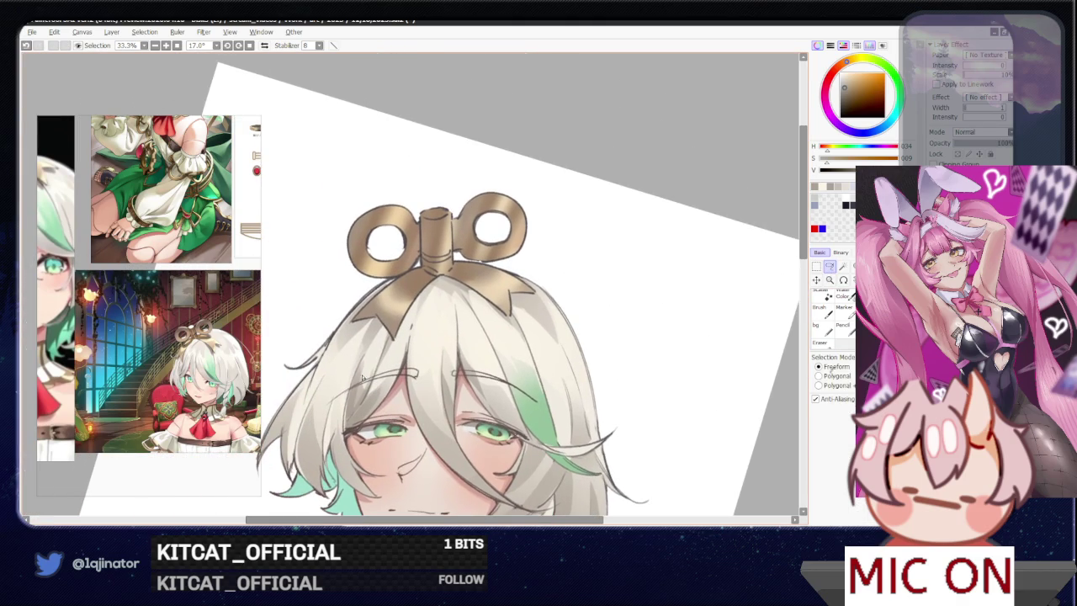
left_click_drag(381, 345, 381, 346)
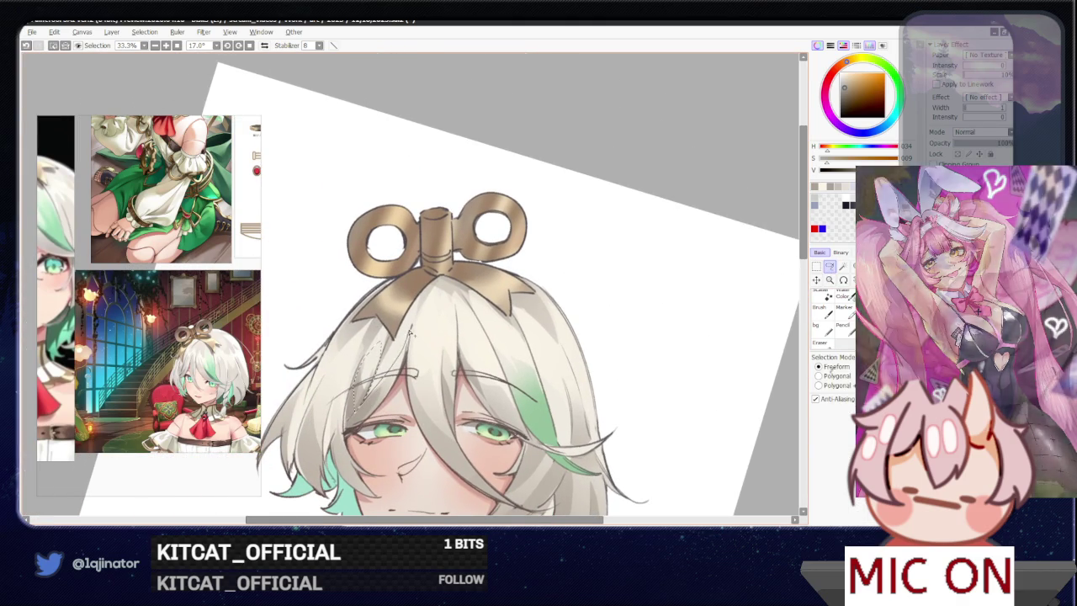
key("b")
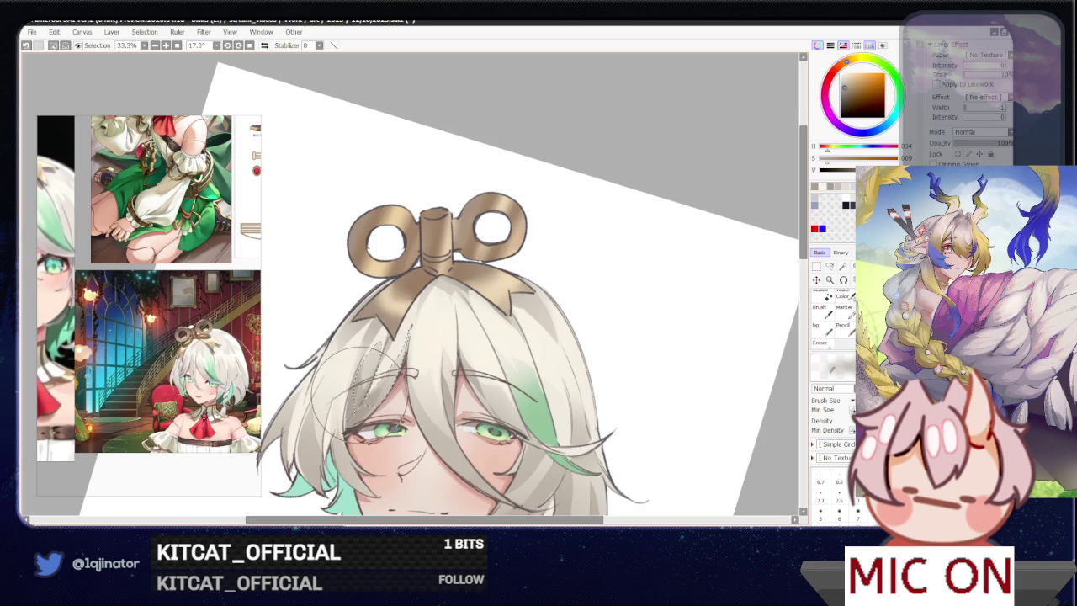
- Lasso a section of hair over the face and paint shading inside it
scroll(404, 337, "down", 1)
scroll(404, 336, "down", 1)
left_click(829, 267)
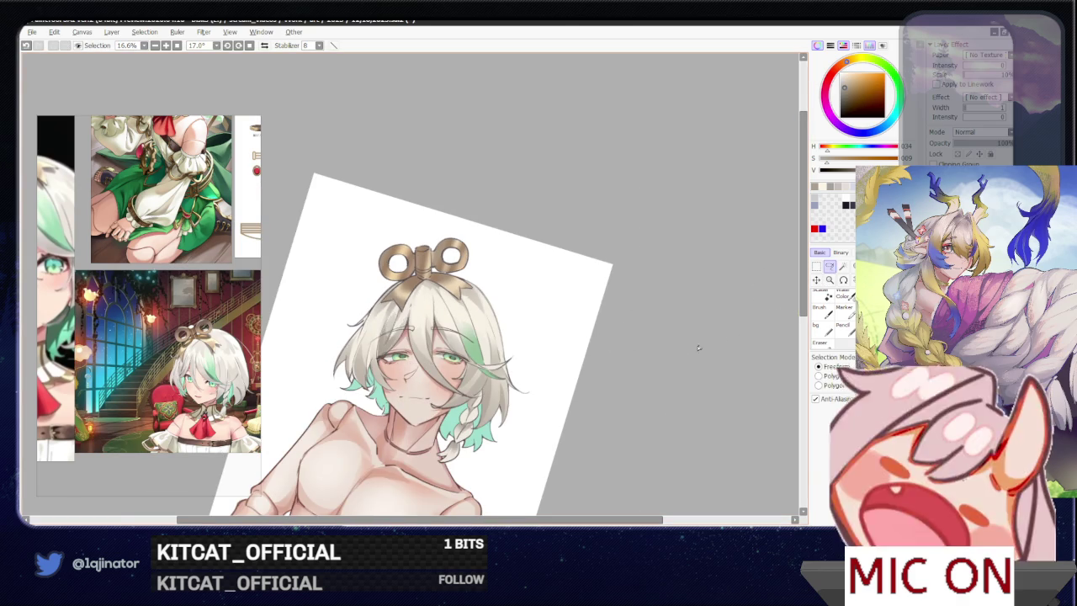
scroll(599, 384, "up", 2)
left_click_drag(410, 342, 414, 351)
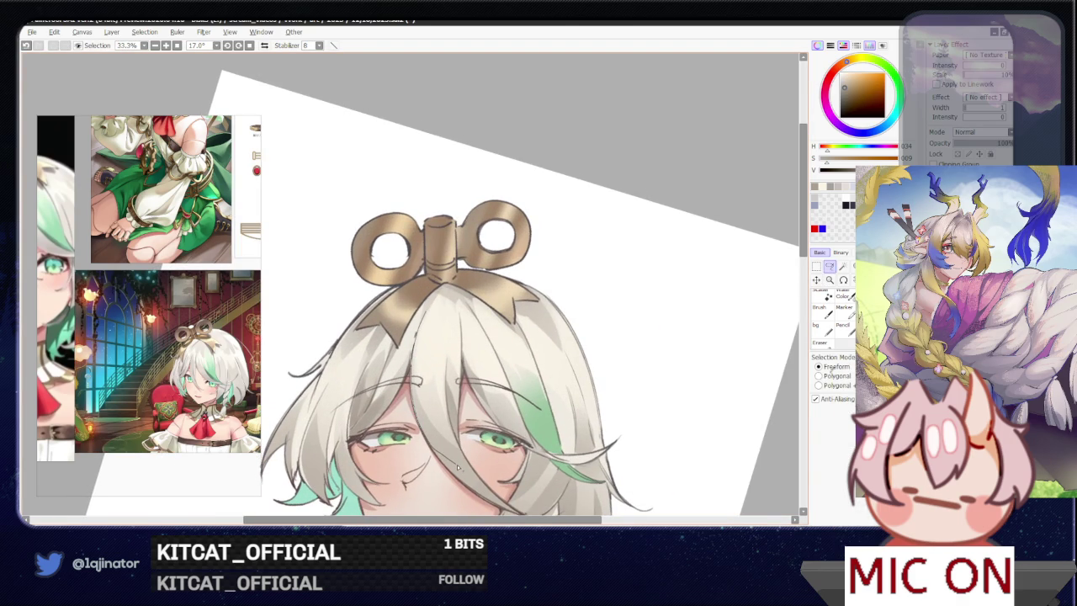
left_click_drag(461, 461, 437, 342)
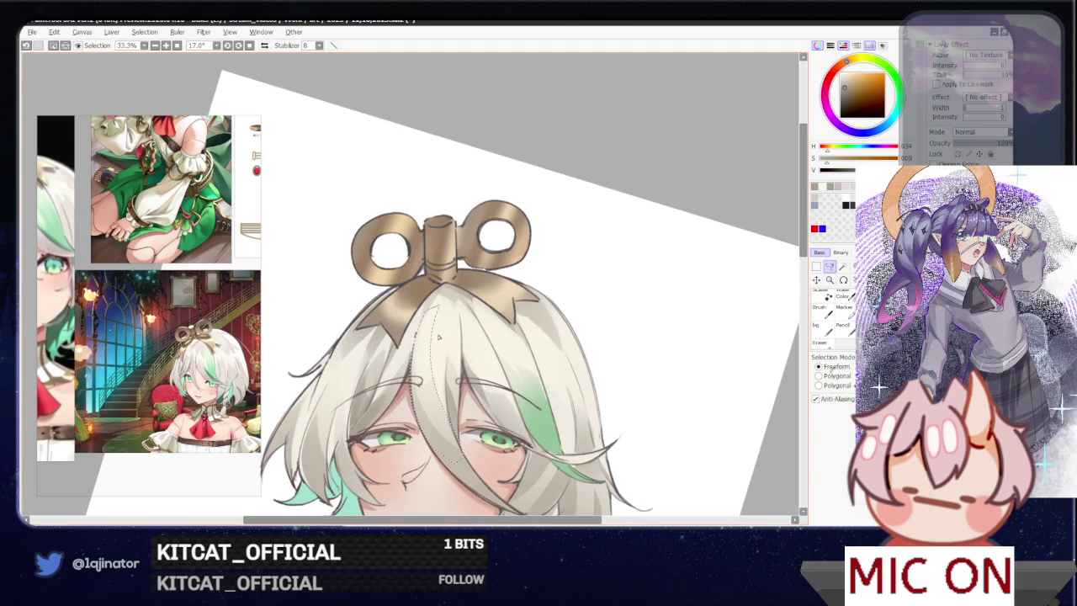
key("b")
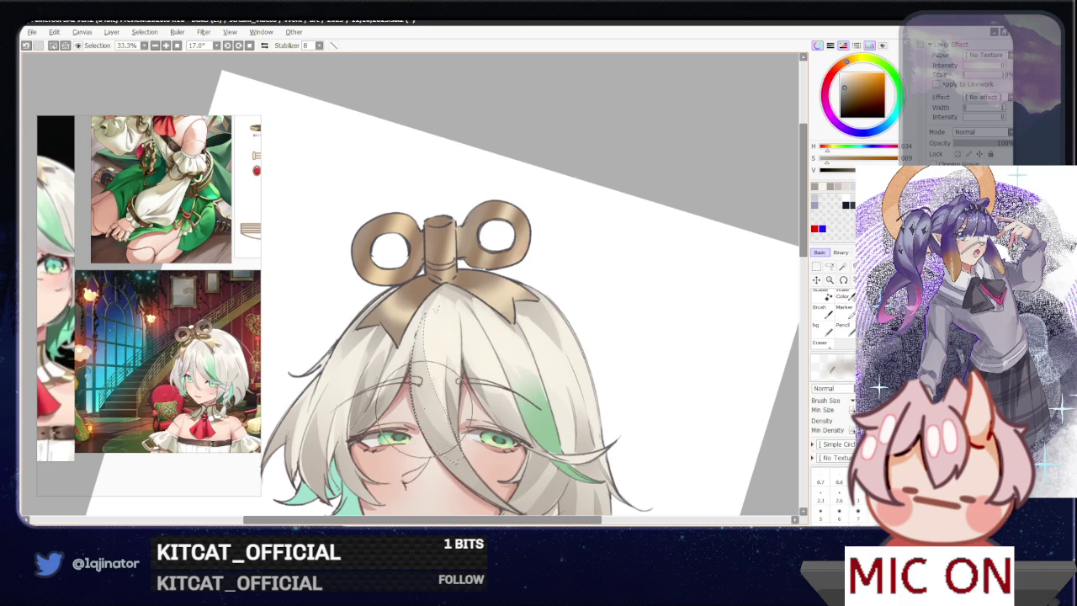
- Zoom out, tilt the view back and move the drawing up to show the torso
scroll(556, 365, "down", 1)
scroll(633, 396, "down", 1)
mouse_move(633, 396)
left_mouse_down()
mouse_move(654, 375)
mouse_move(639, 344)
mouse_move(638, 398)
mouse_move(622, 408)
mouse_move(620, 432)
mouse_move(576, 413)
mouse_move(565, 384)
left_mouse_up()
key("a")
scroll(602, 425, "up", 1)
left_click_drag(528, 421, 539, 369)
key("b")
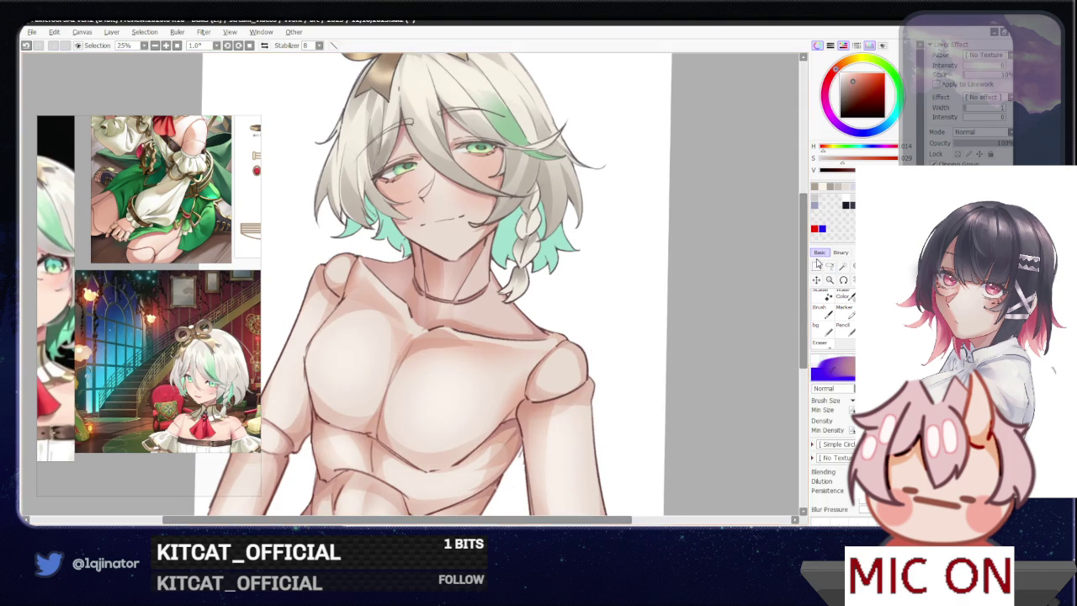
- Lasso the boy's left shoulder and arm, repaint their shading, then deselect
key("a")
left_click_drag(434, 345, 522, 364)
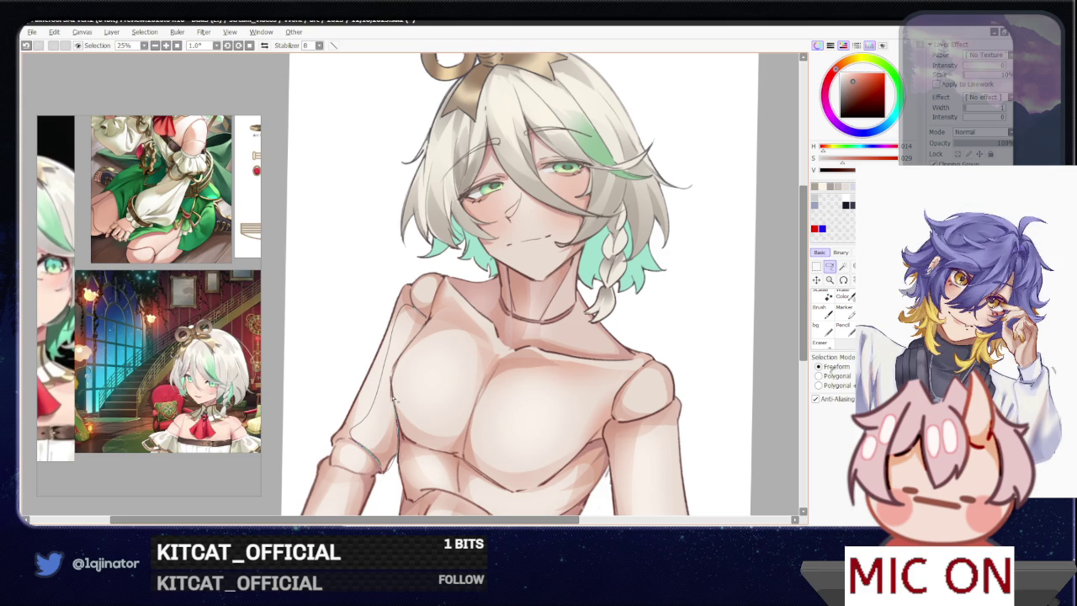
left_click_drag(394, 372, 361, 421)
key("minus")
key("b")
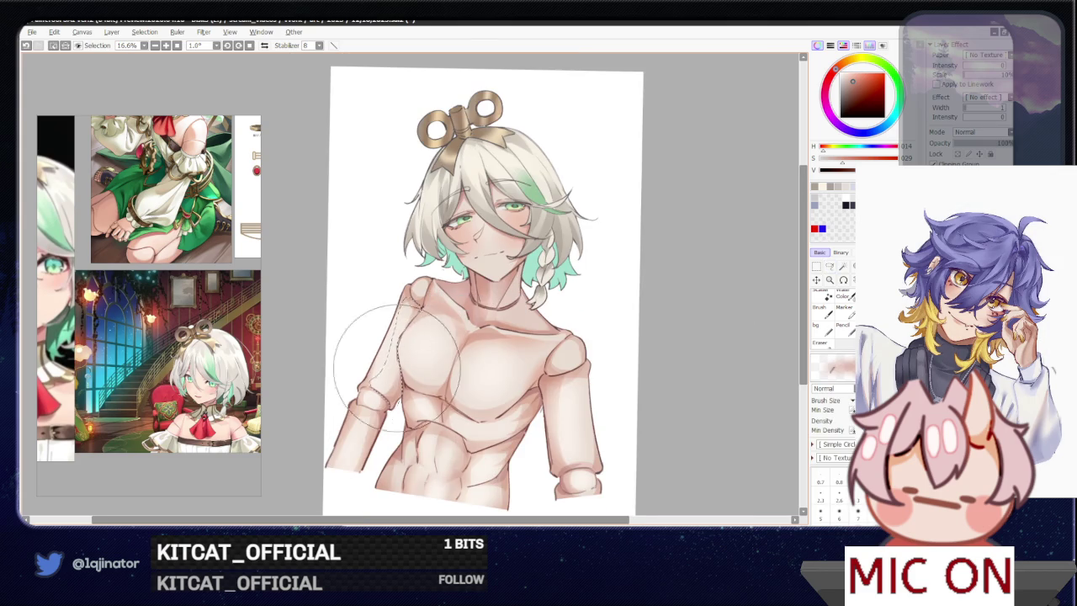
left_click_drag(397, 377, 379, 302)
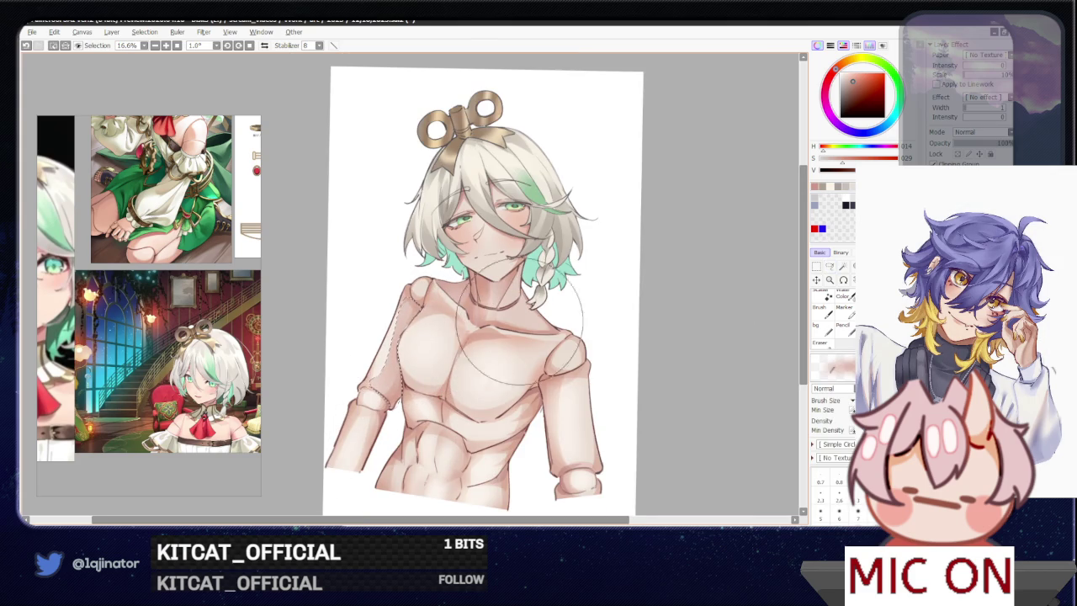
key("ctrl+d")
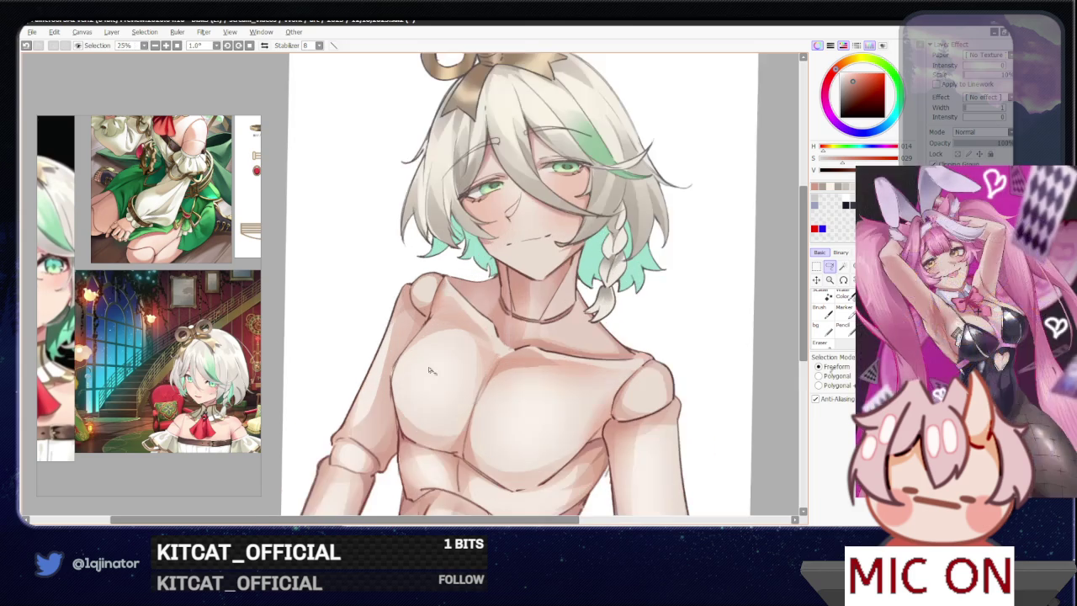
- Smooth the chest shading with a larger Blur brush
key("plus")
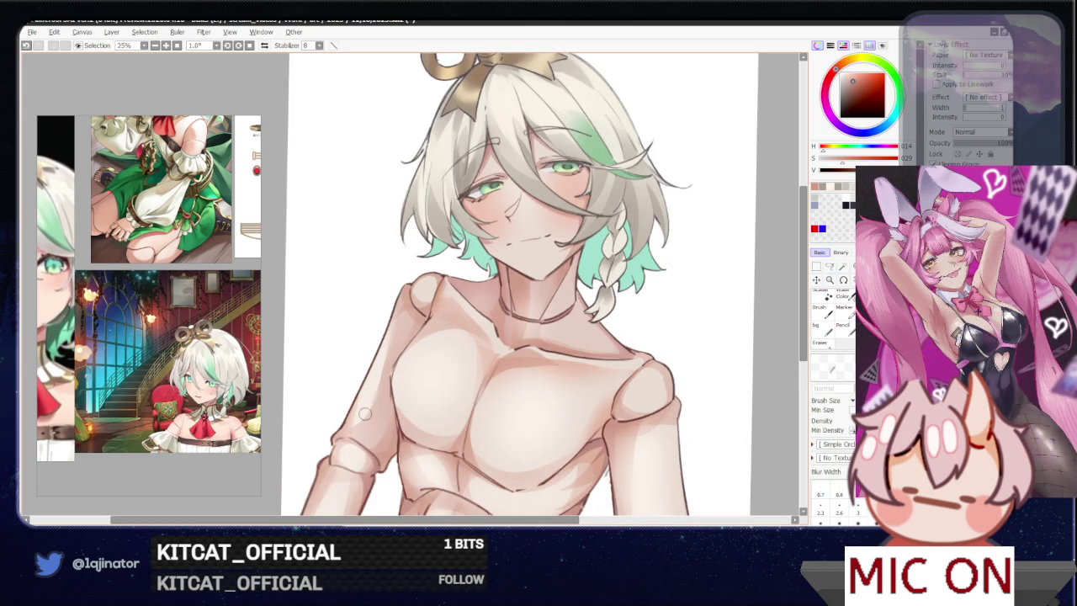
key("minus")
key("plus")
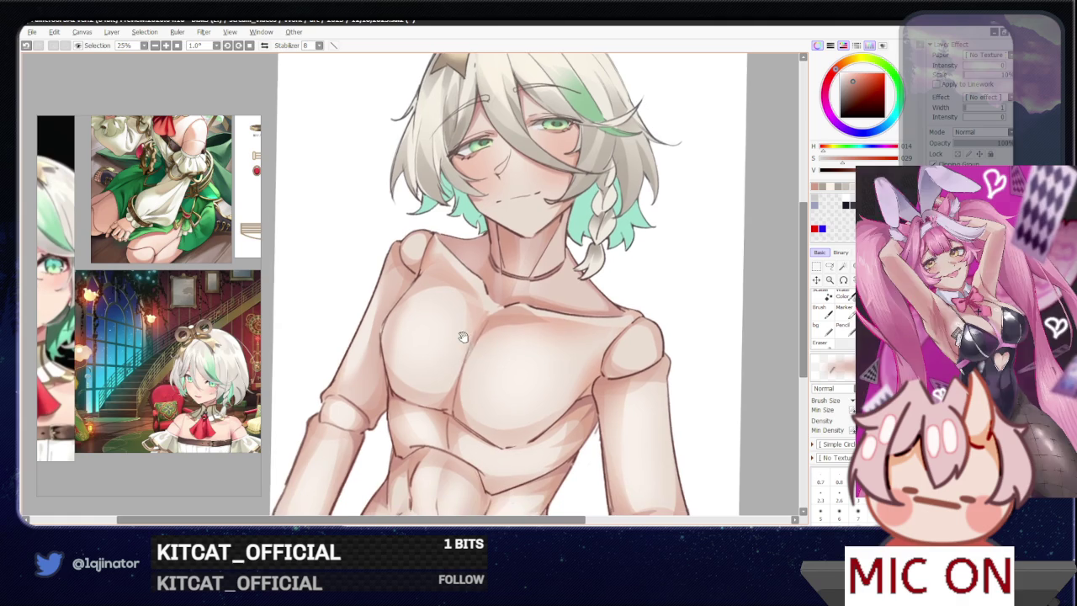
scroll(437, 353, "down", 1)
left_click_drag(562, 429, 577, 391)
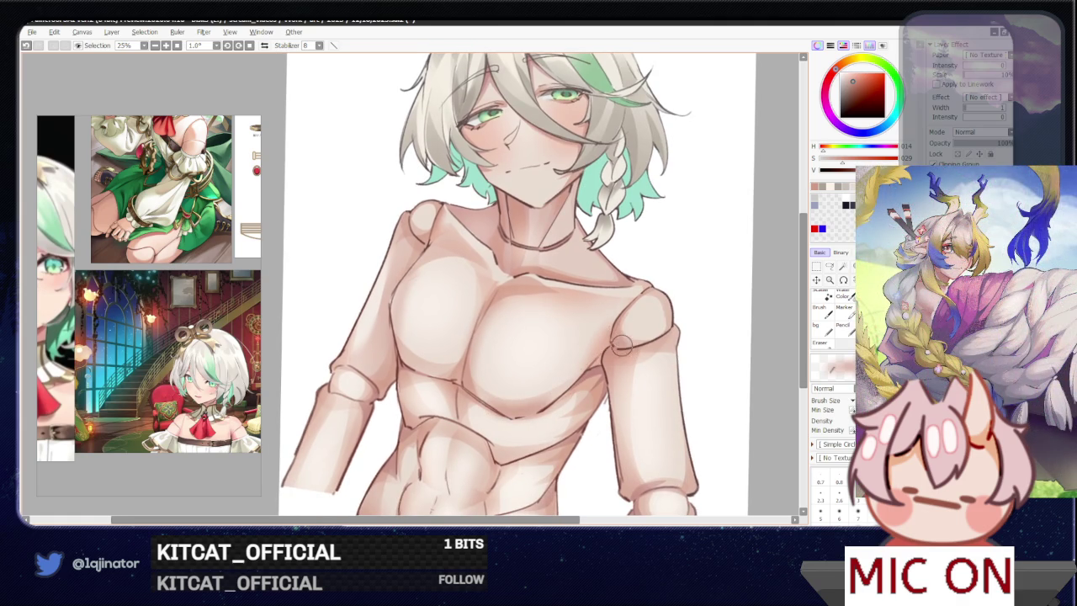
scroll(662, 329, "down", 1)
scroll(697, 312, "down", 1)
scroll(697, 312, "up", 1)
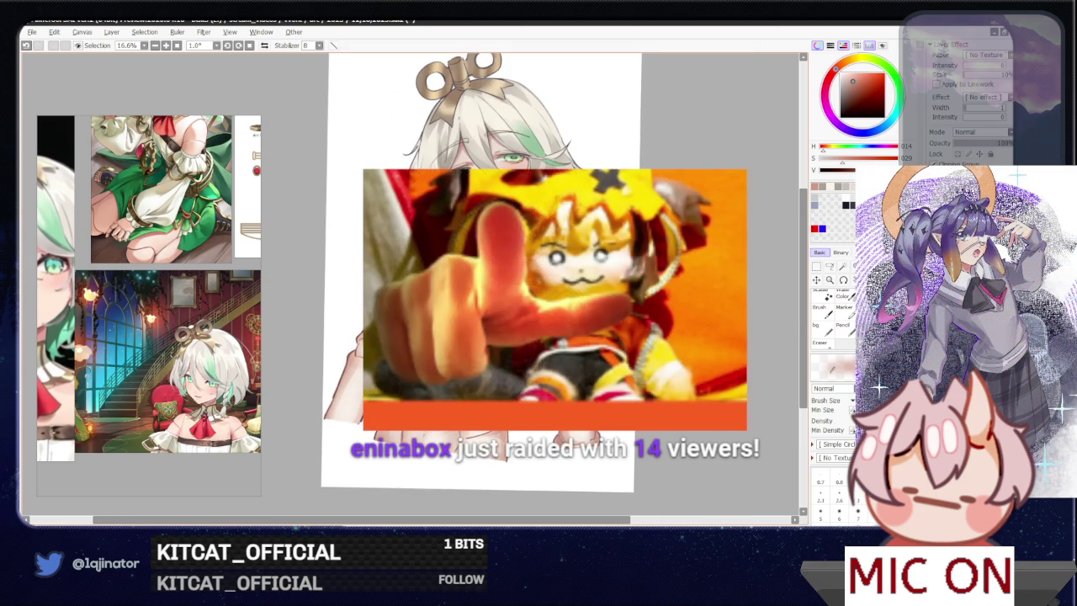
scroll(463, 277, "right", 2)
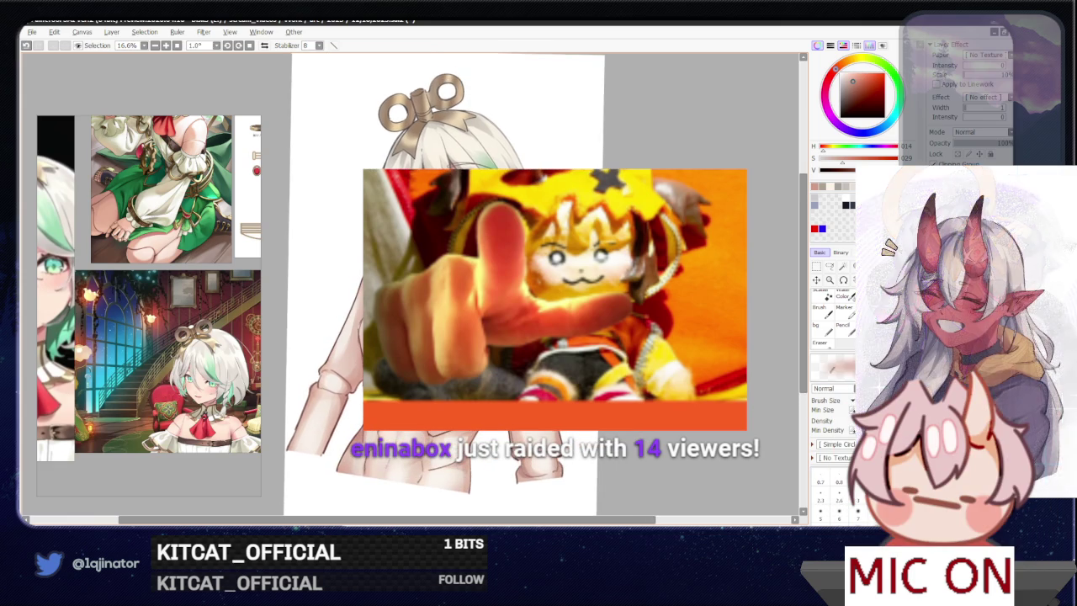
key("Home")
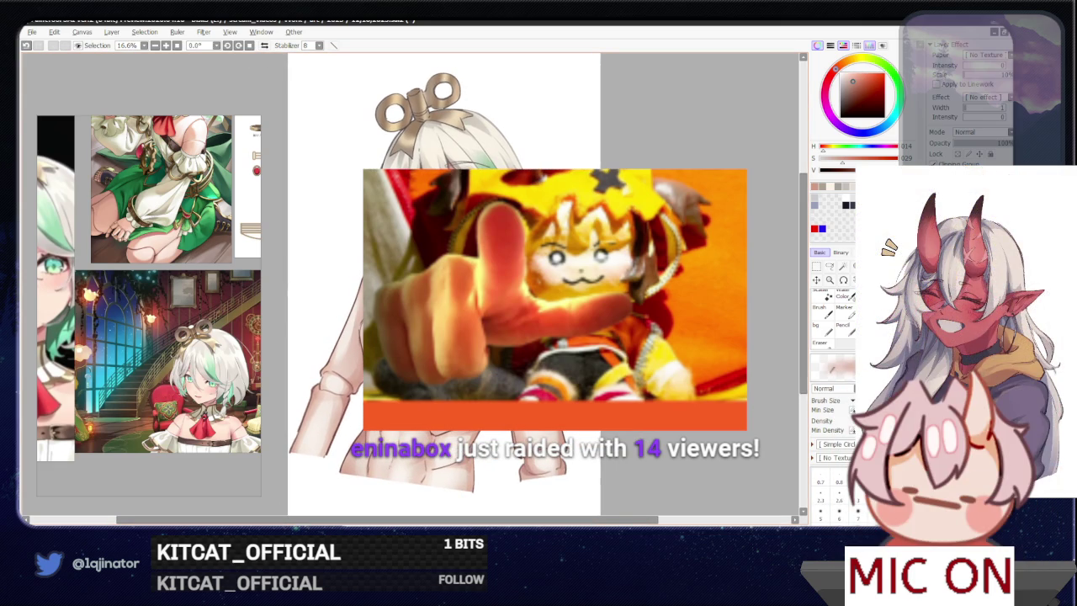
key("alt+Tab")
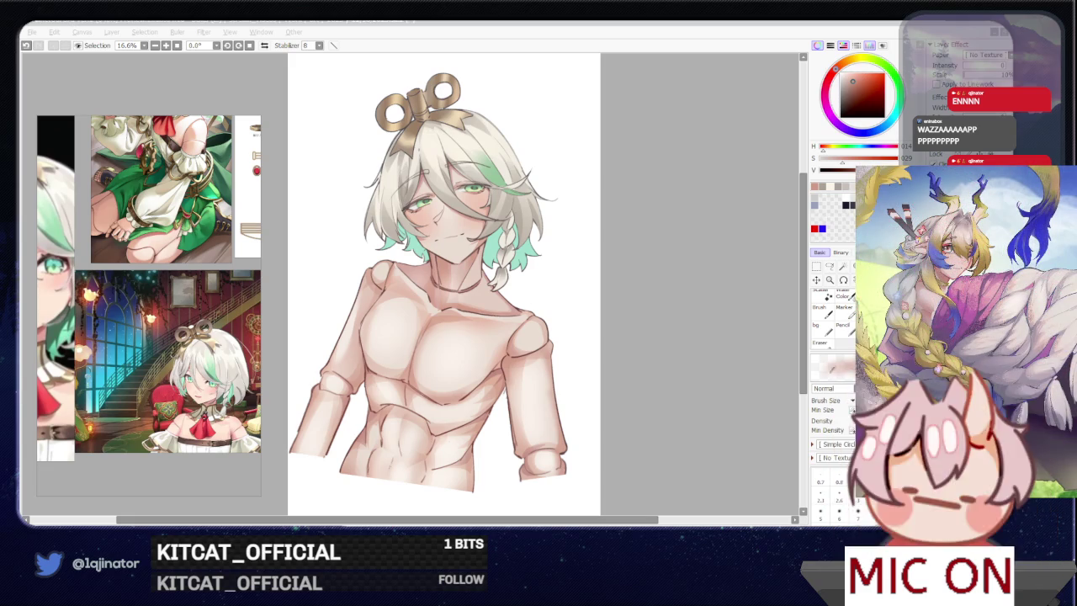
- Zoom in on the boy's head and pick a light green paint colour
left_click(654, 363)
key("l")
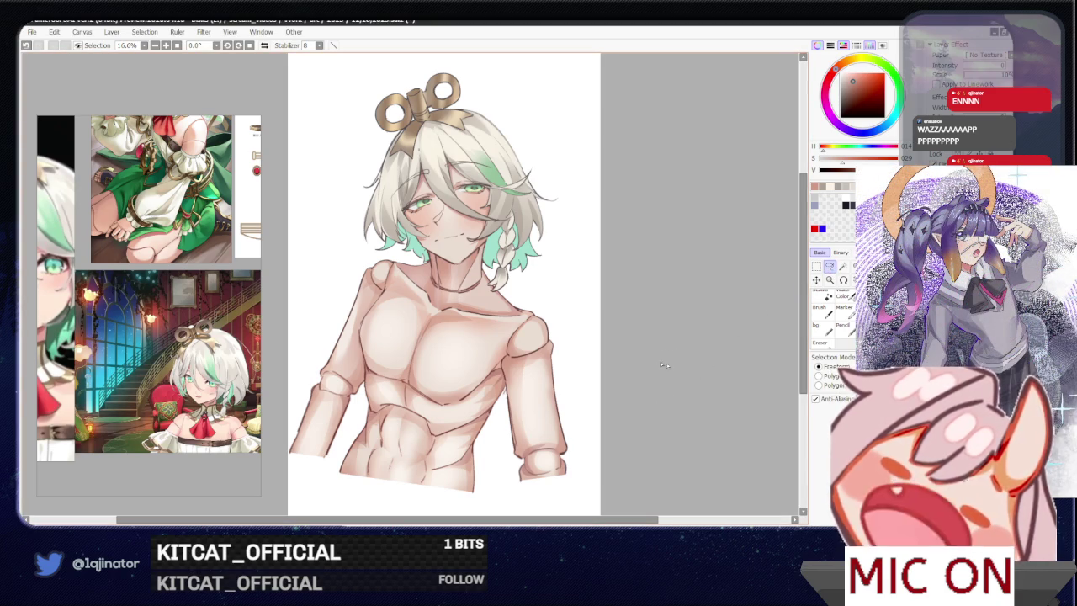
scroll(661, 365, "up", 2)
scroll(611, 368, "up", 2)
scroll(611, 344, "up", 2)
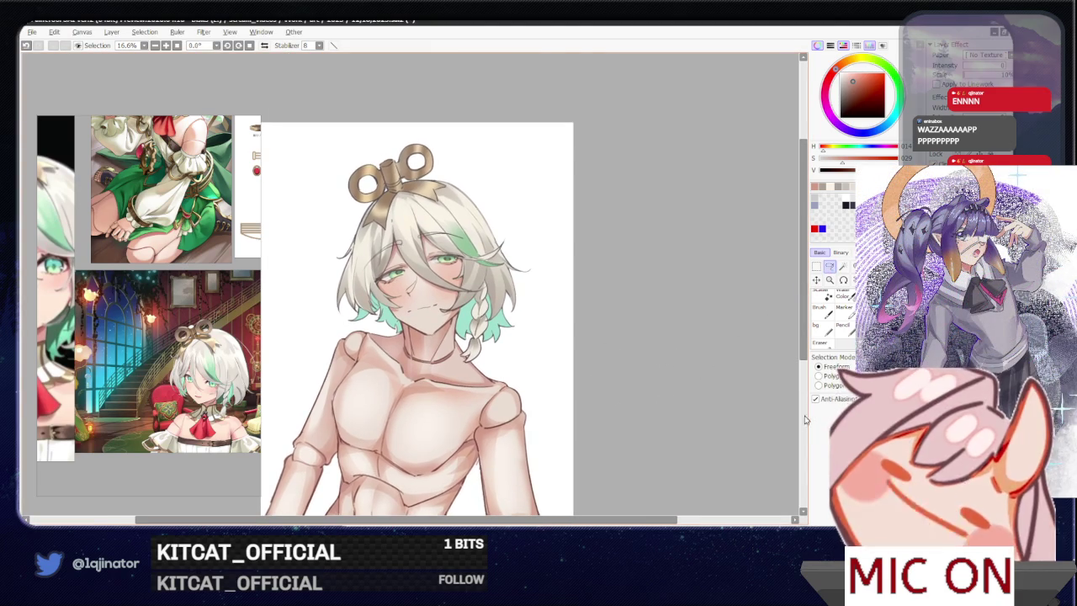
key("ctrl+plus")
key("b")
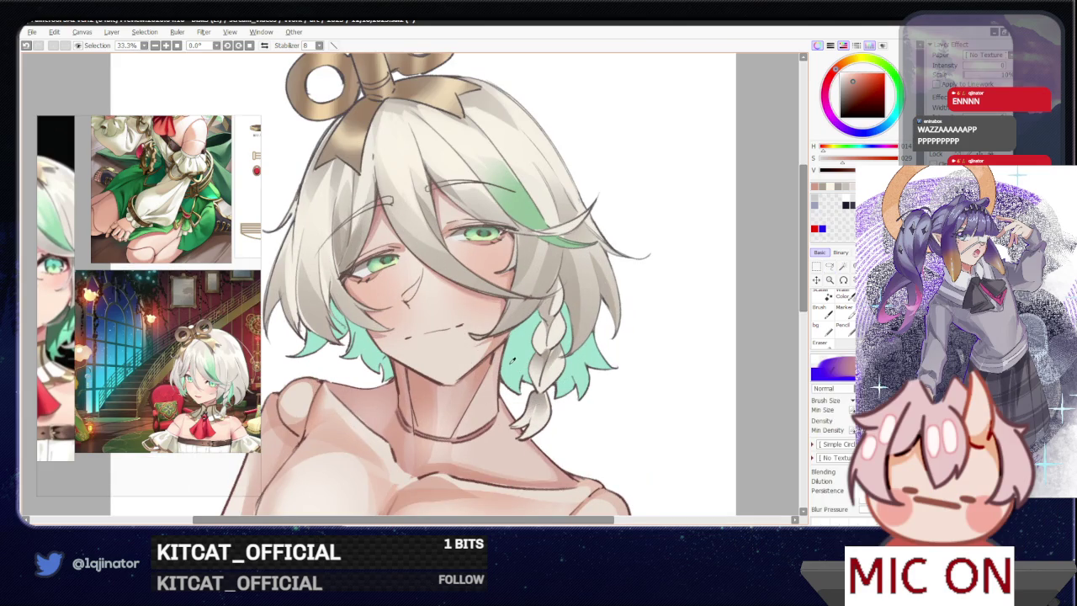
left_click(511, 360, "alt")
key("ctrl+minus")
- Open the shared webp image of the blue-haired girl in its own browser window
mouse_move(567, 380)
left_mouse_down()
mouse_move(623, 301)
mouse_move(610, 384)
left_mouse_up()
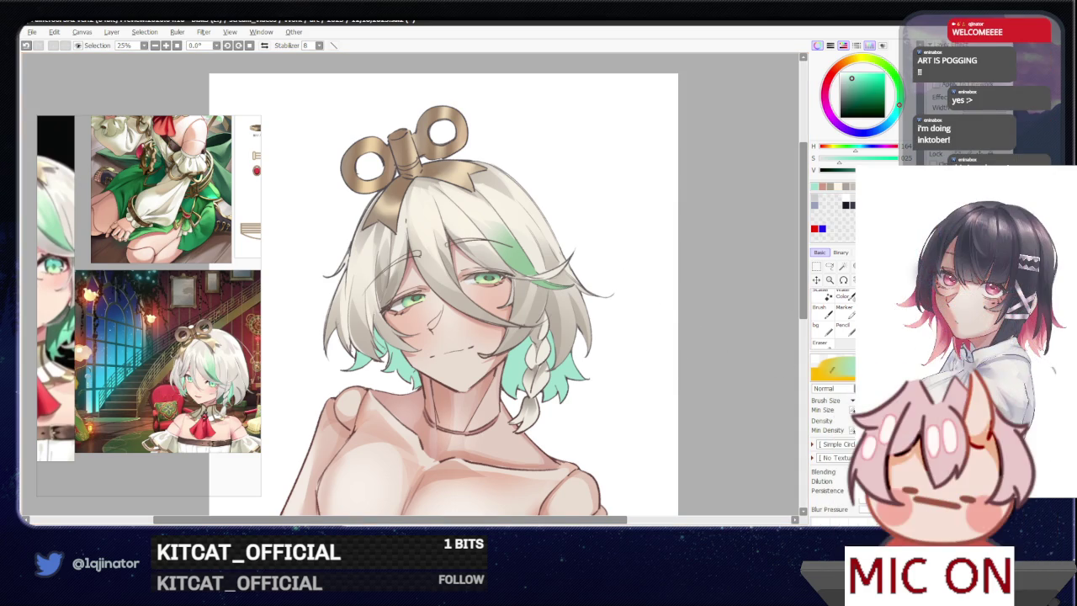
left_click(164, 349)
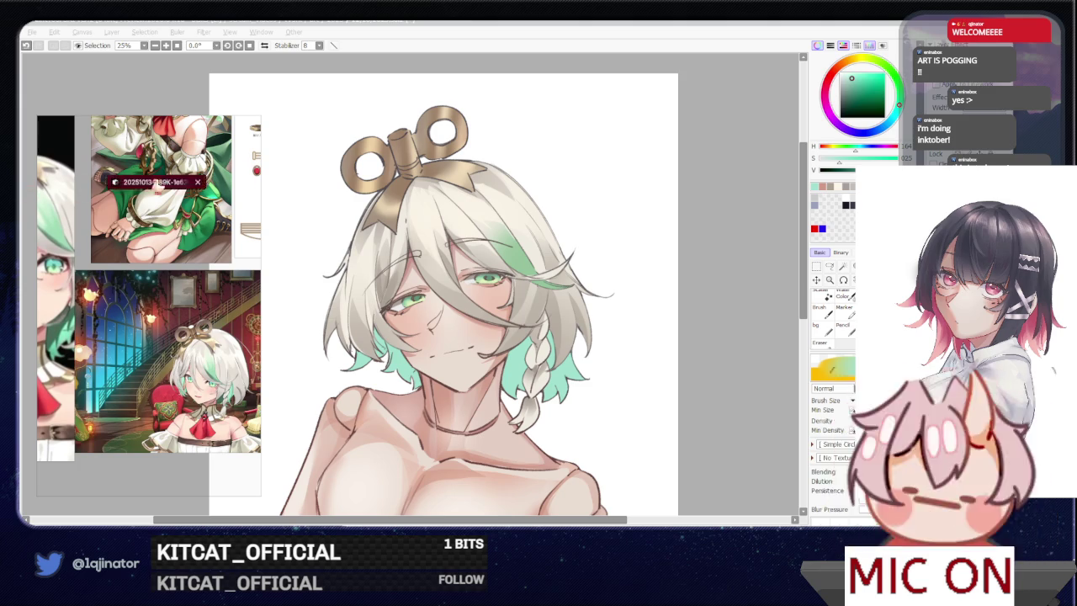
left_click_drag(461, 171, 679, 106)
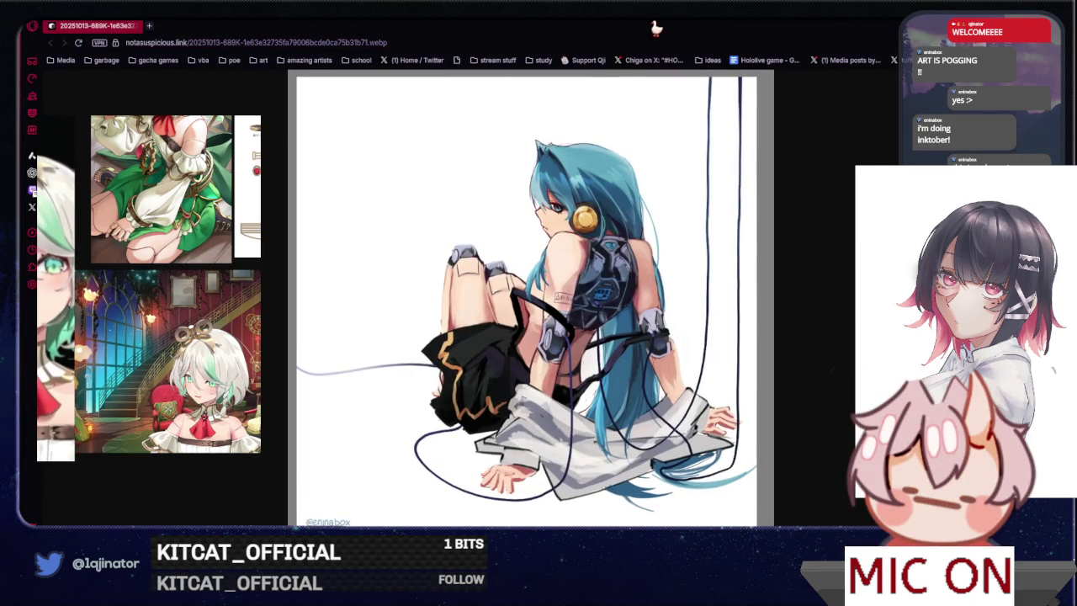
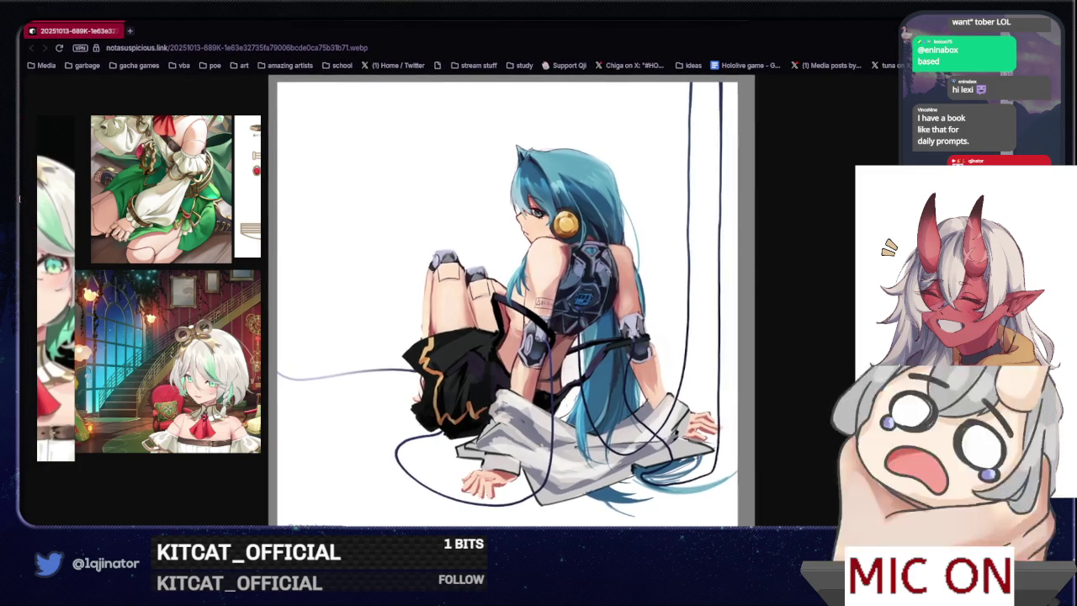
- Switch from the browser's reference picture back to the white-haired girl painting and activate its window
key("alt+Tab")
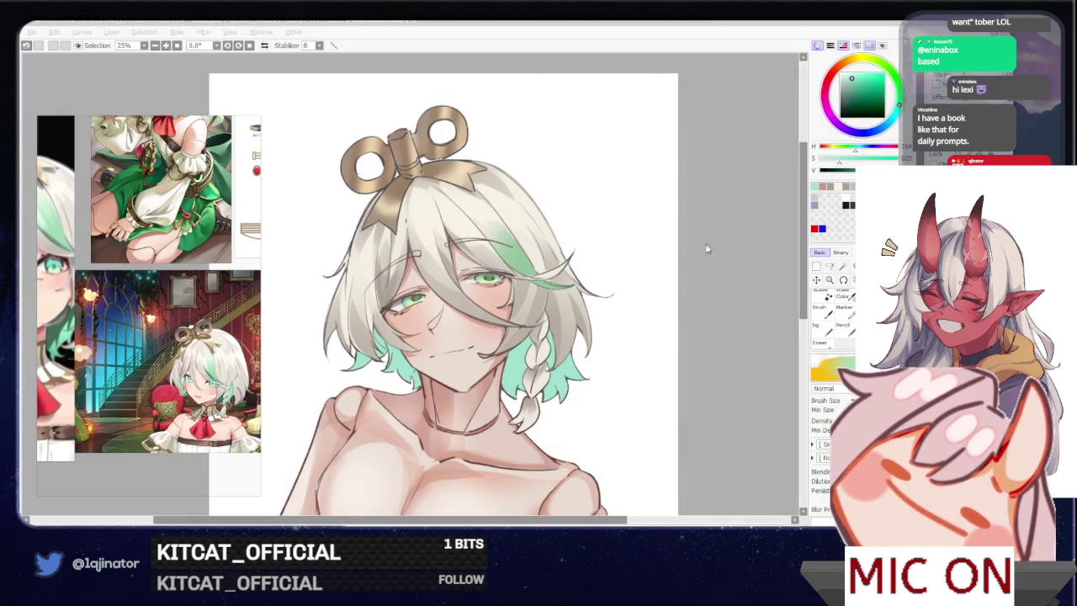
left_click(710, 261)
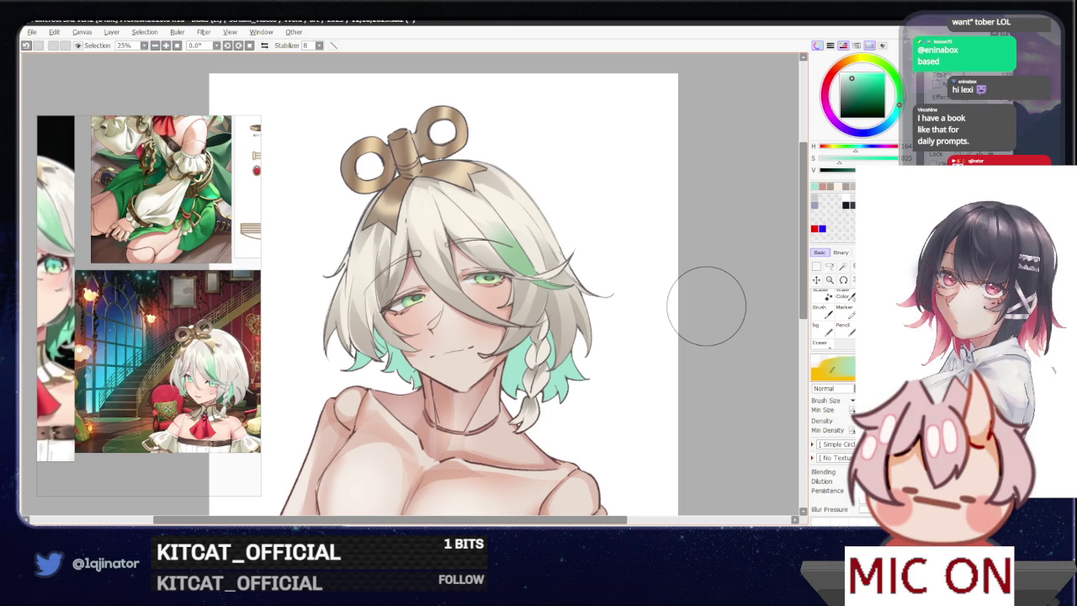